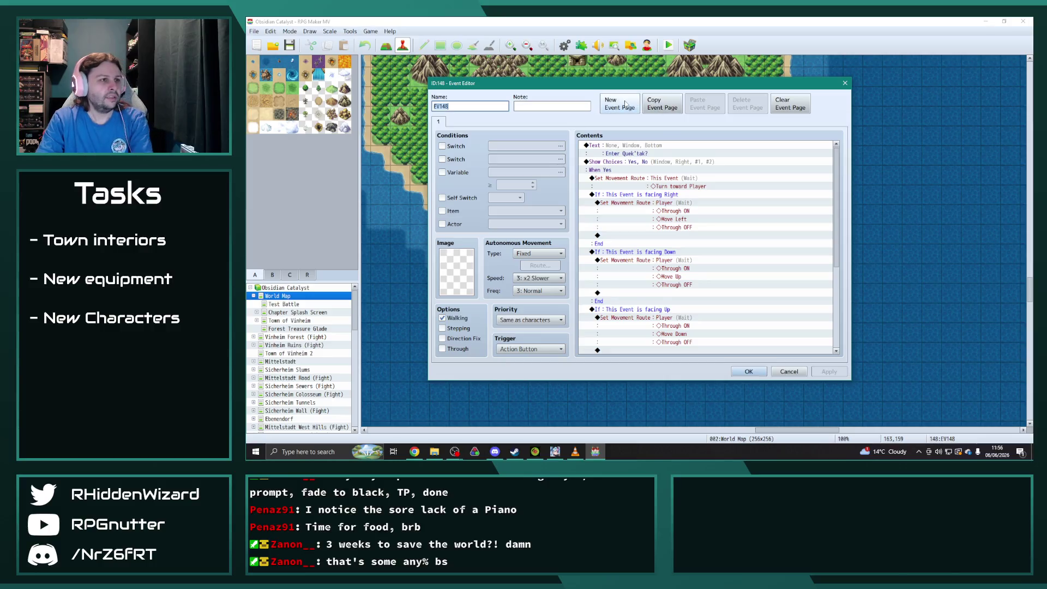
- Add a trial page to EV148 conditioned on switch 0677 C10 Epilogue with Same as characters priority
click(636, 130)
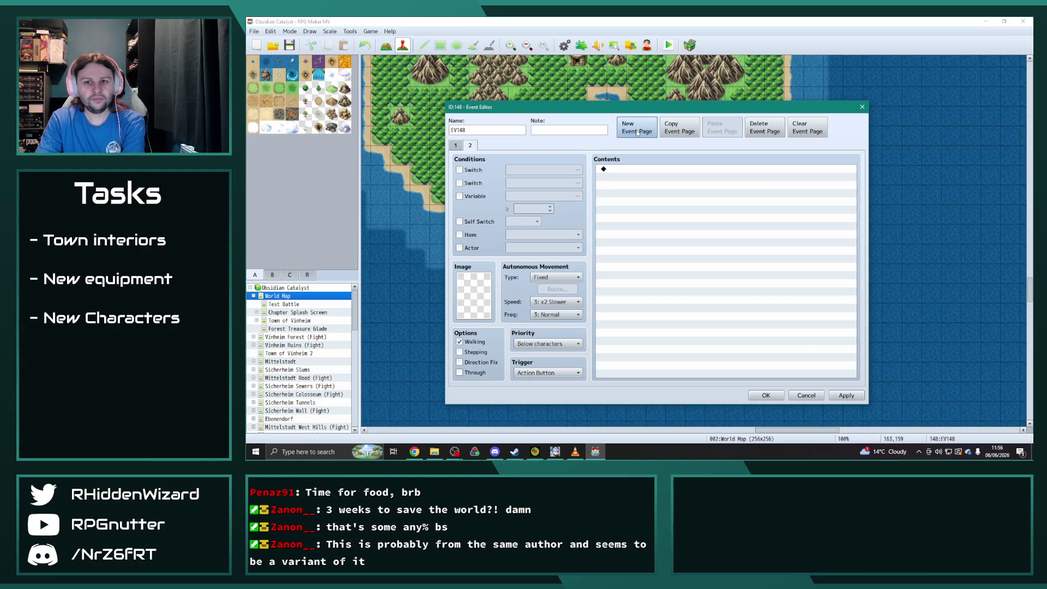
click(574, 450)
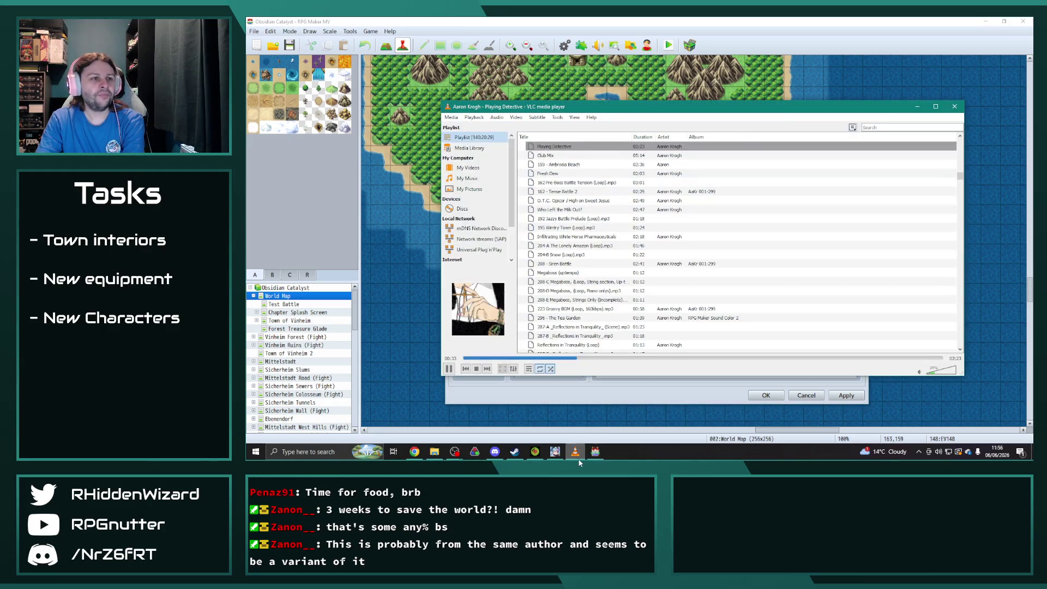
click(671, 20)
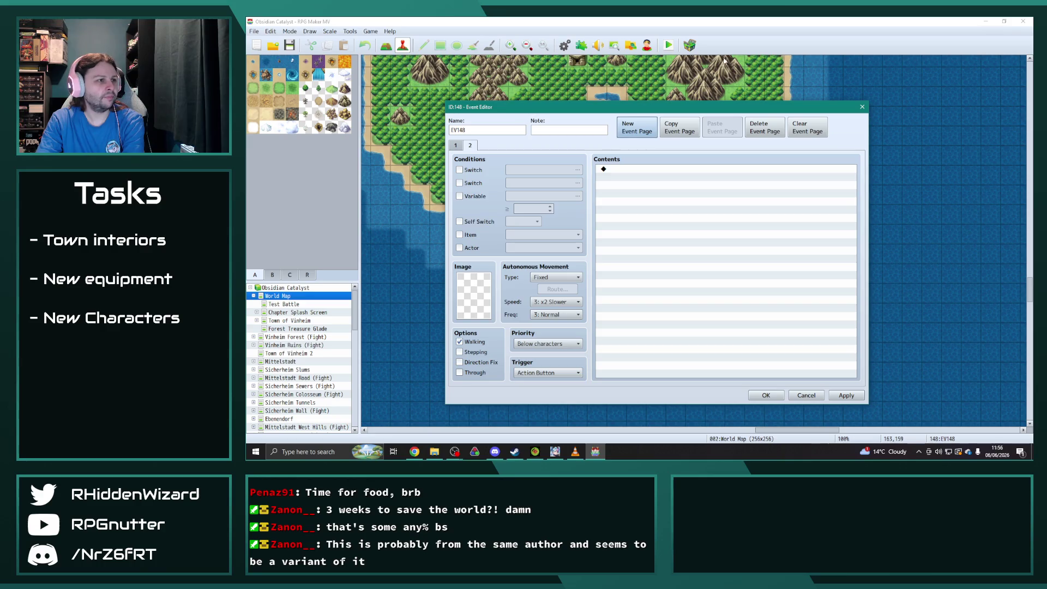
click(459, 170)
click(577, 169)
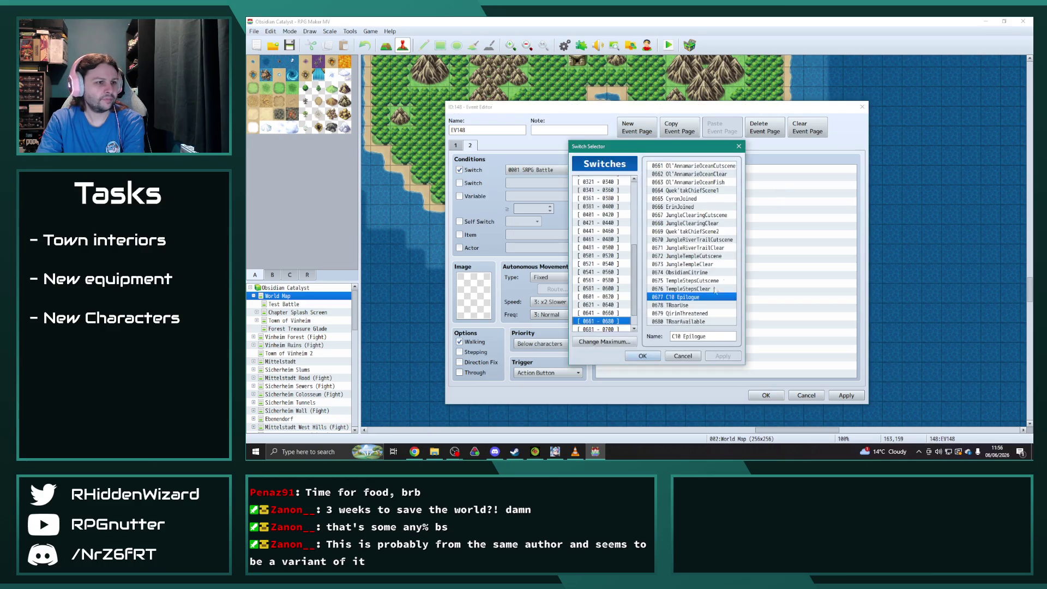
click(642, 356)
click(551, 344)
click(541, 363)
click(851, 397)
- Discard the trial page, then reopen EV148 to confirm only its Quek'tak entry page remains
mouse_move(655, 112)
mouse_down()
mouse_move(927, 72)
mouse_move(709, 248)
mouse_move(827, 183)
mouse_move(781, 75)
mouse_move(768, 77)
mouse_move(782, 85)
mouse_up()
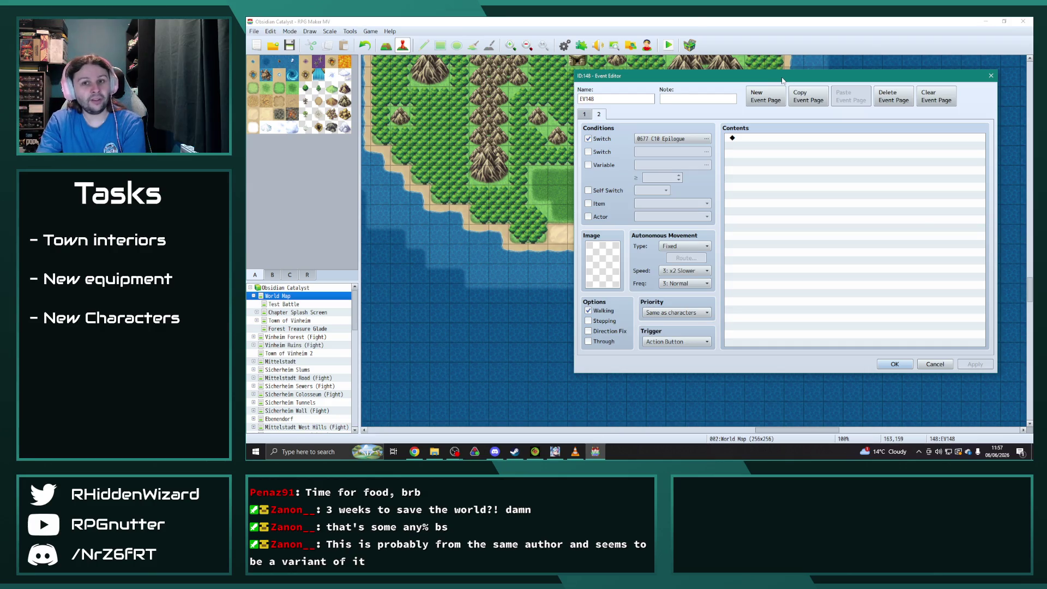
click(894, 364)
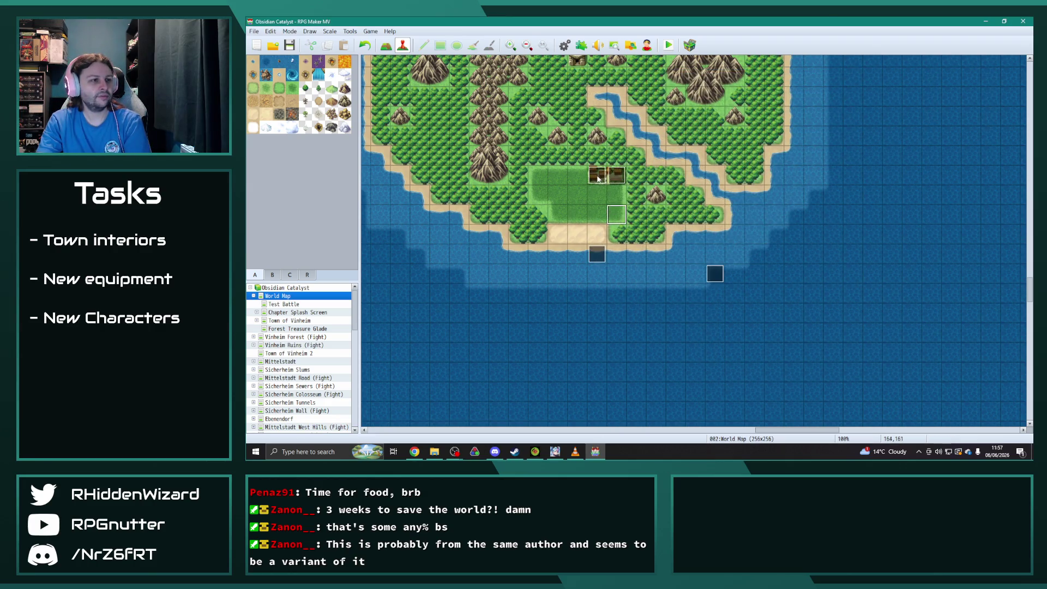
double_click(598, 178)
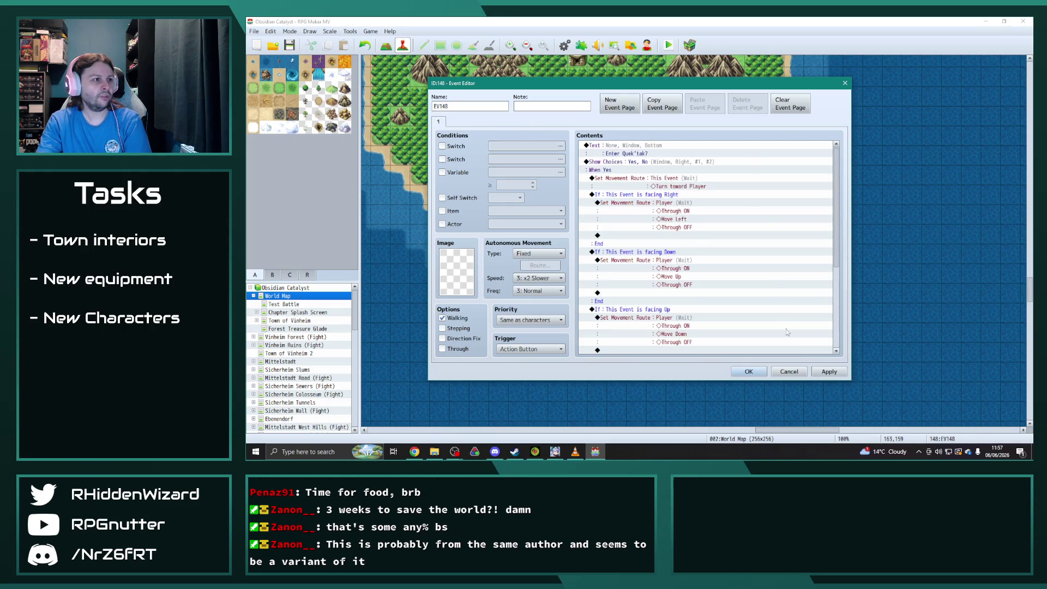
click(753, 372)
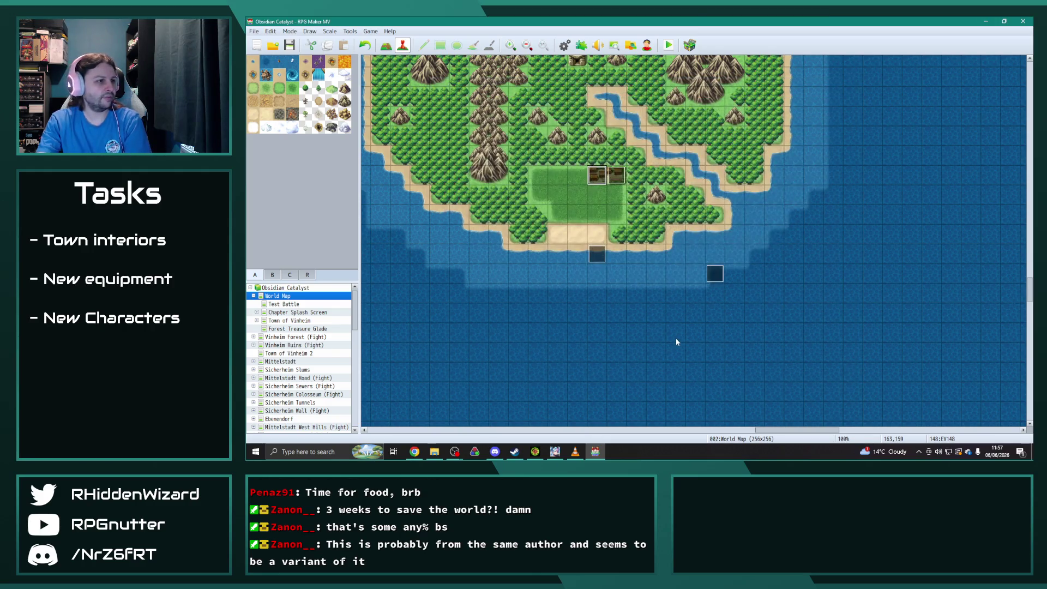
- Open the Chieftain2 event in Chief's House and go to its page 3 C10 Epilogue page
scroll(305, 363, down, 10)
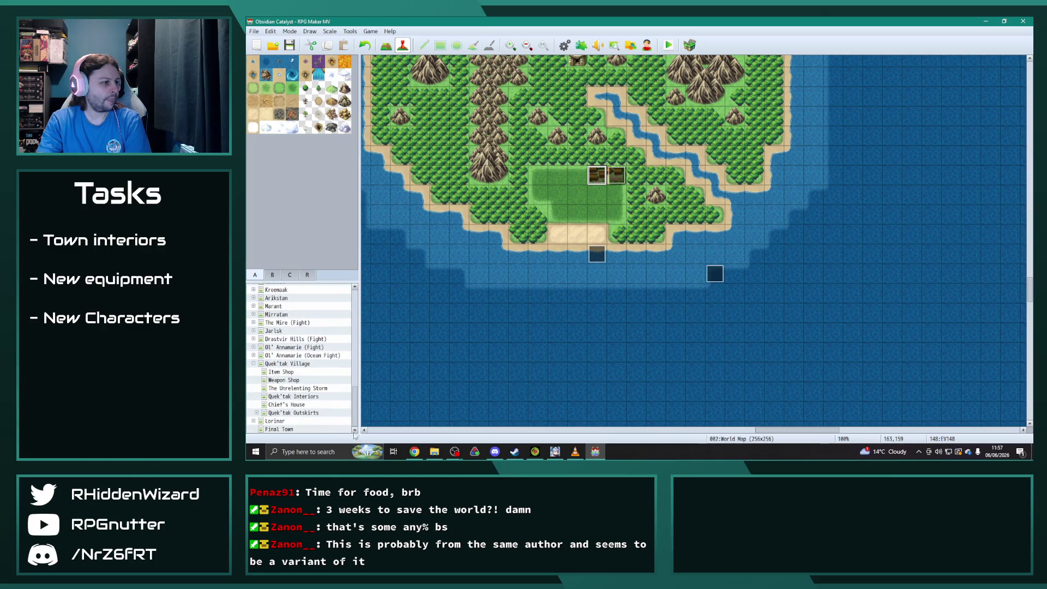
click(294, 404)
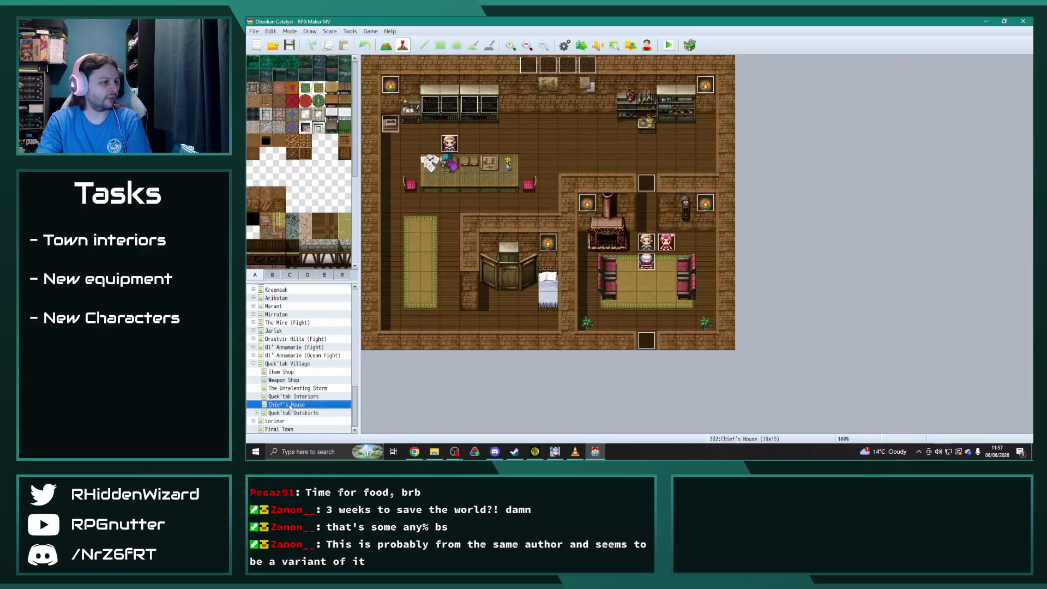
double_click(452, 143)
click(453, 121)
click(467, 121)
click(439, 121)
click(453, 121)
click(467, 121)
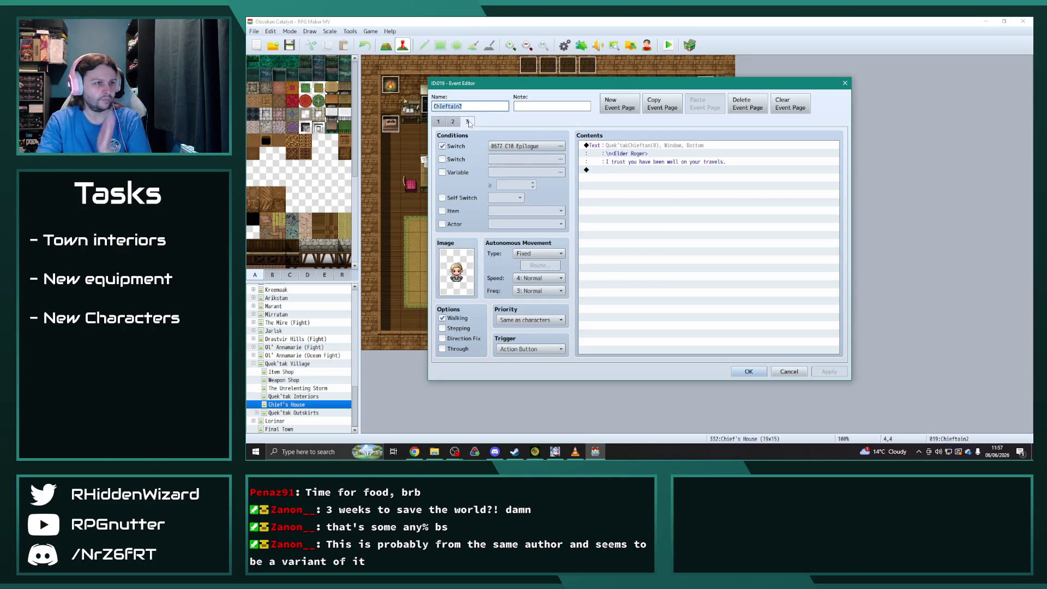
- Change Elder Roger's line to 'I wish you the best as you search for the remaining fragments.' and save
double_click(661, 147)
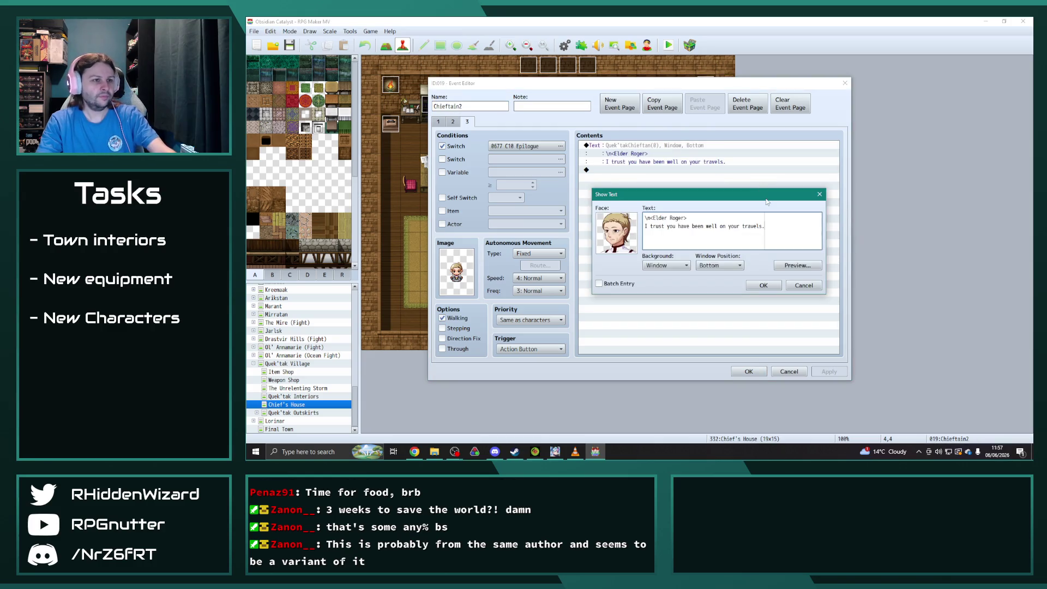
drag(770, 230, 637, 231)
text(I wish you the )
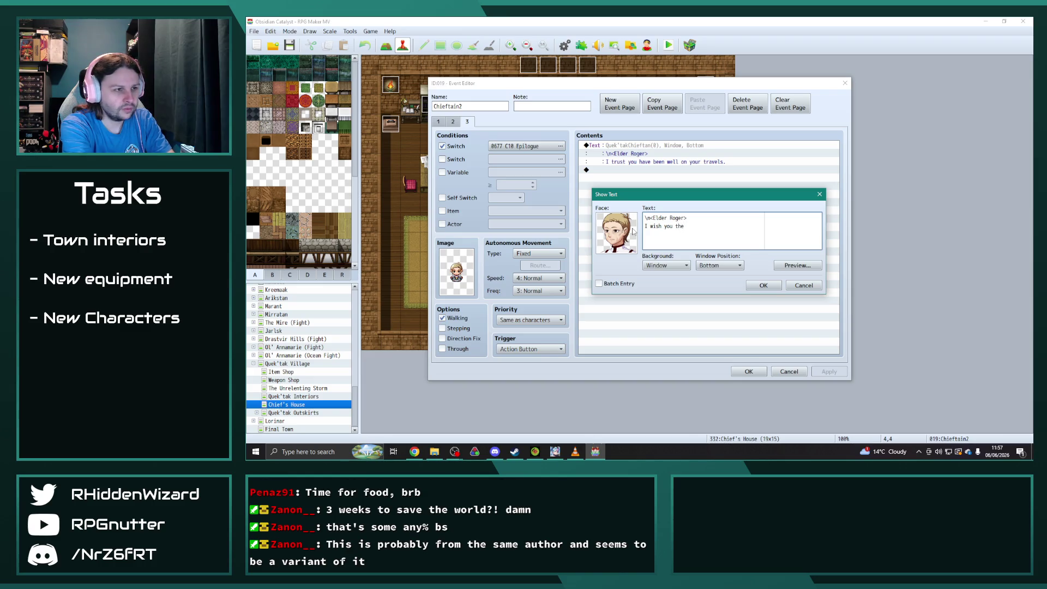
text(best )
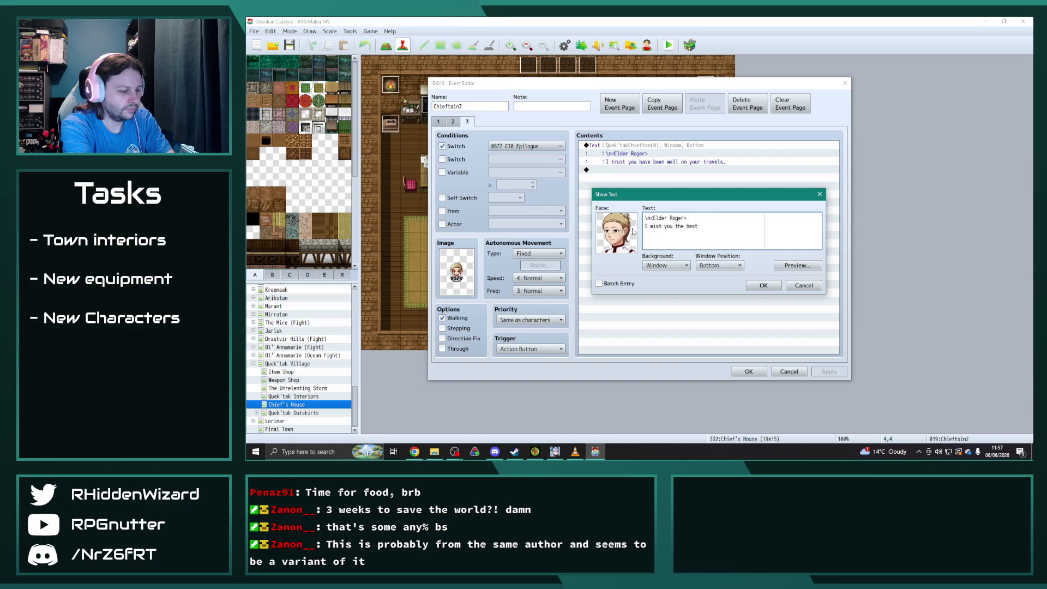
text(as you search for)
key(Return)
text(the remaining fragments.)
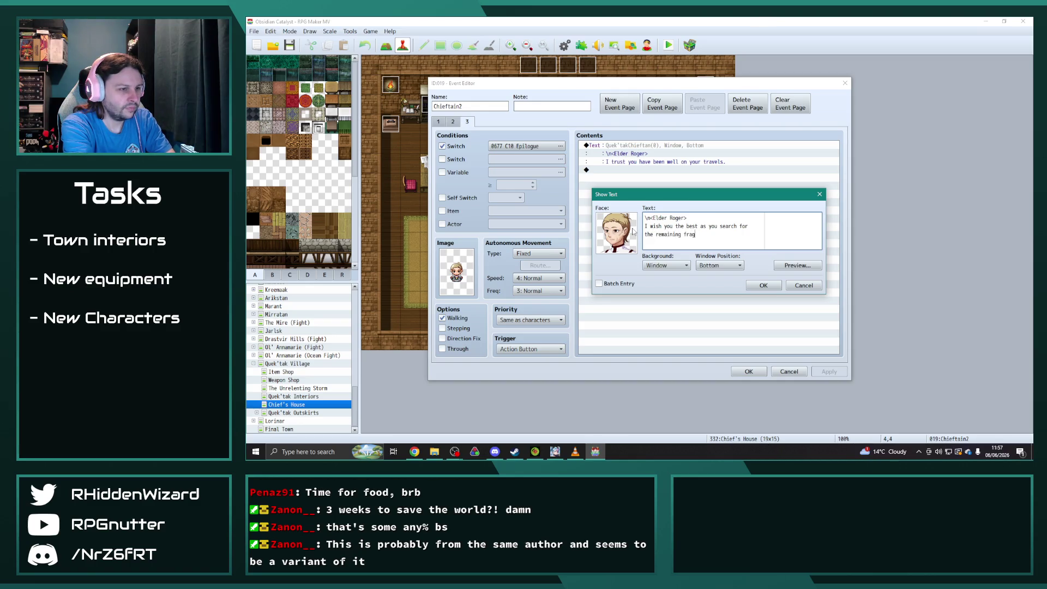
click(762, 286)
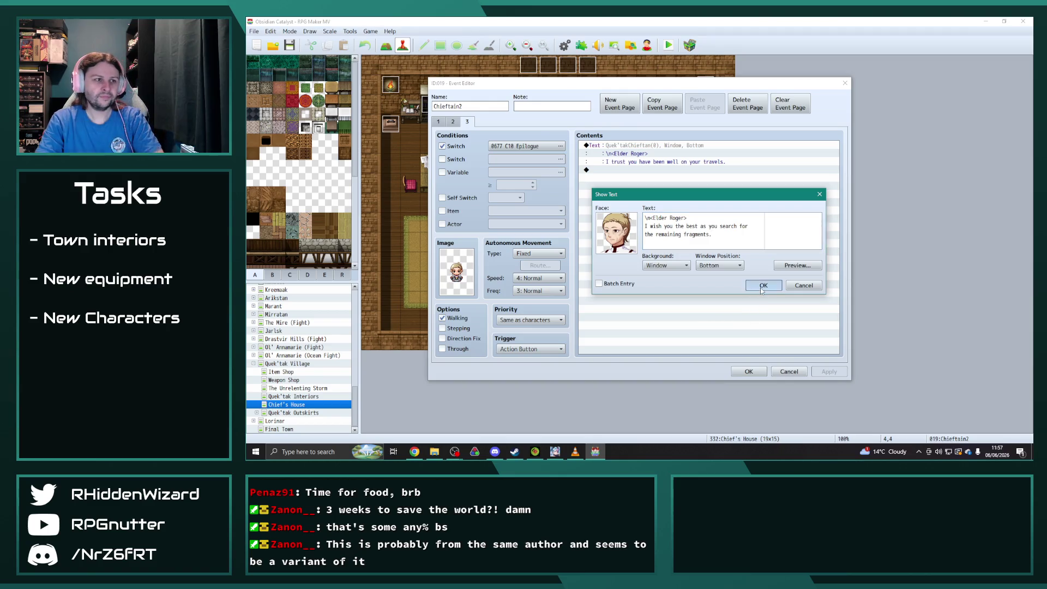
click(749, 372)
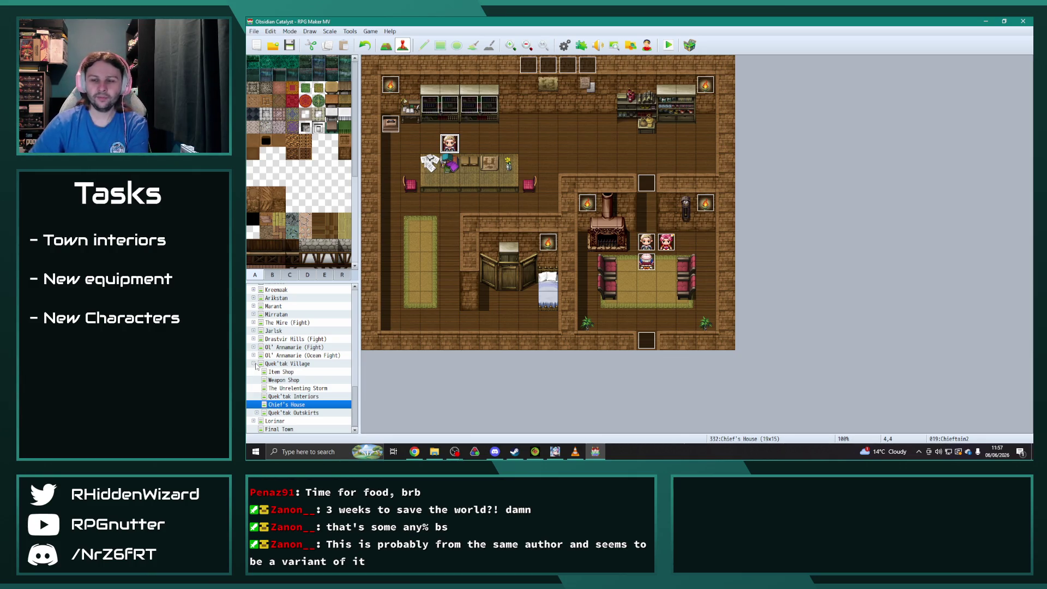
click(289, 45)
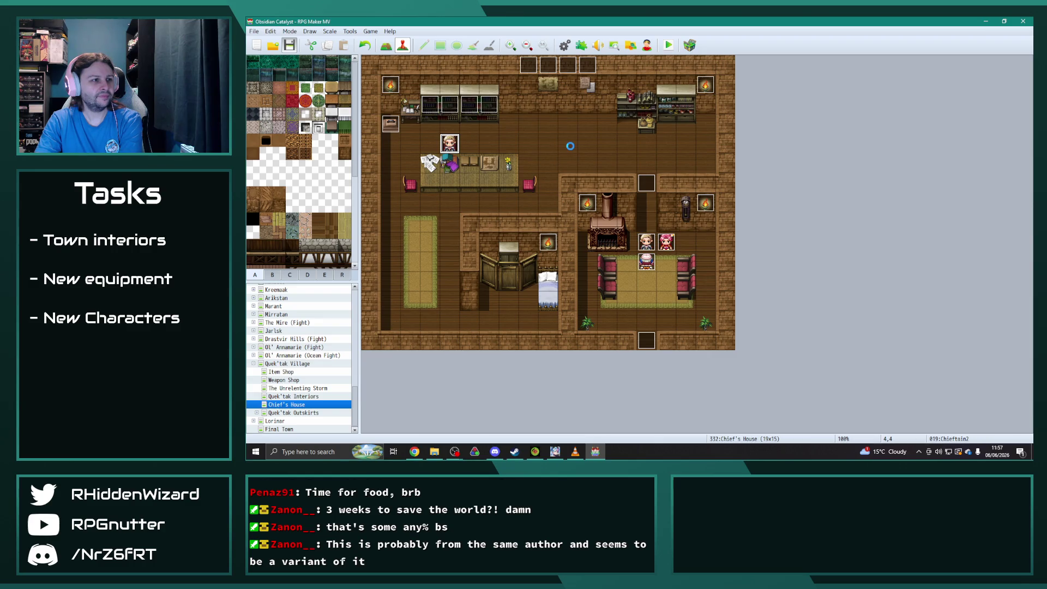
- Return to the World Map, review boat event EV150's ReturnBoat page, and close it
scroll(305, 354, up, 10)
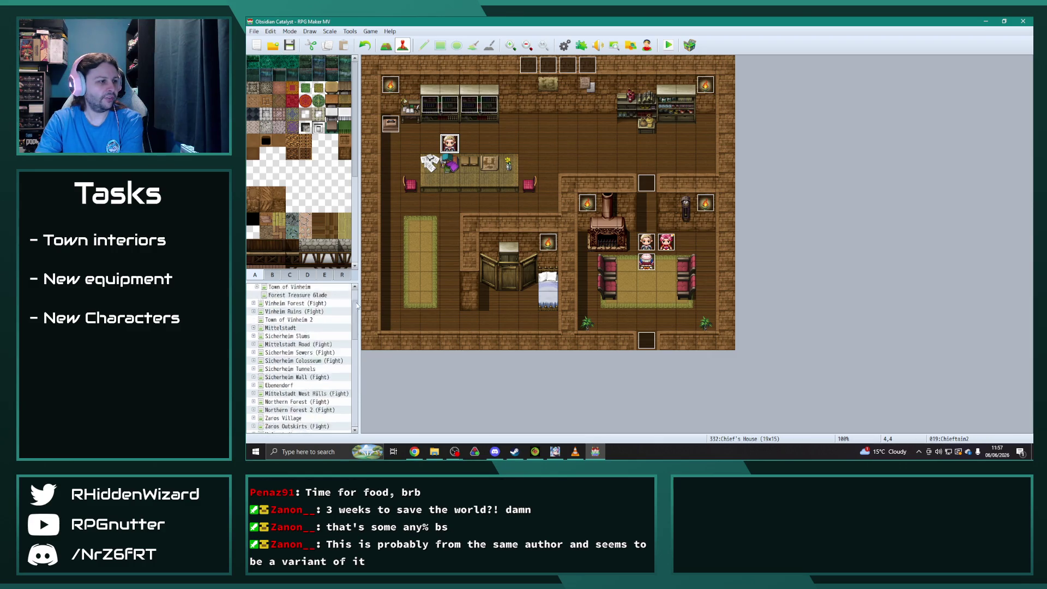
click(280, 297)
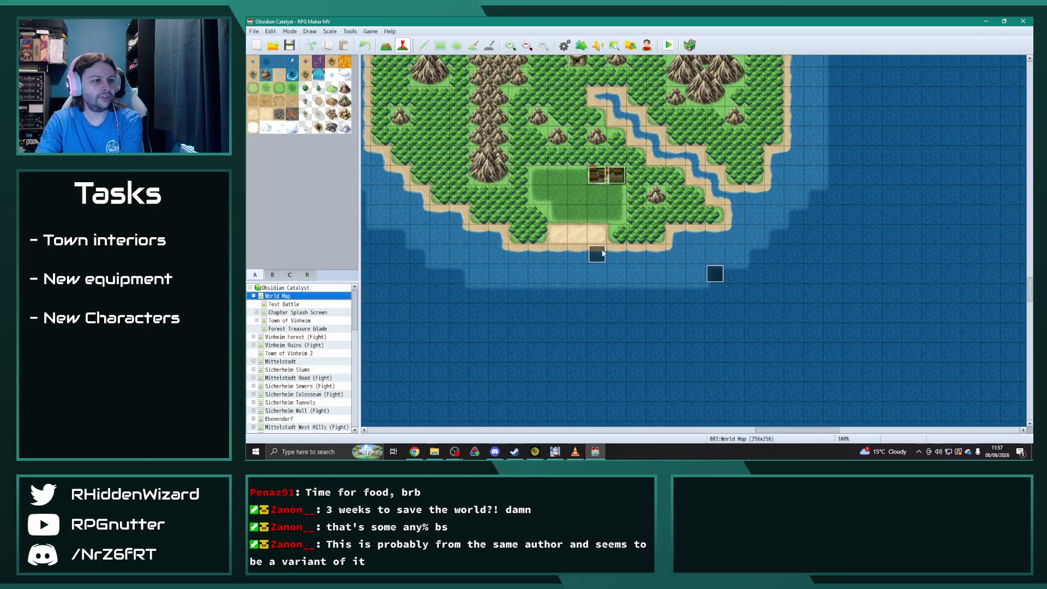
double_click(596, 253)
click(453, 121)
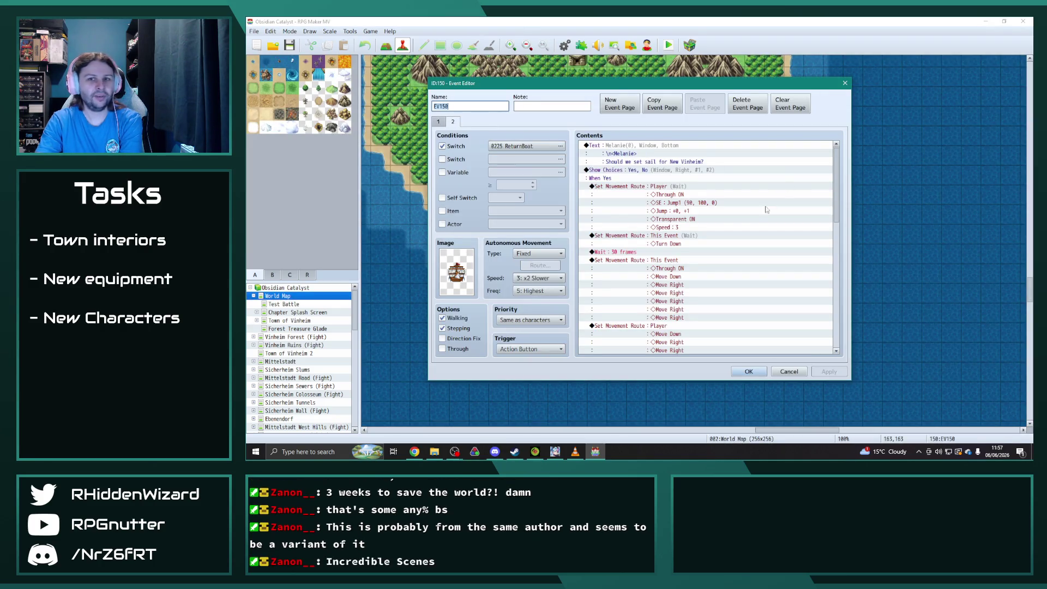
scroll(834, 180, down, 12)
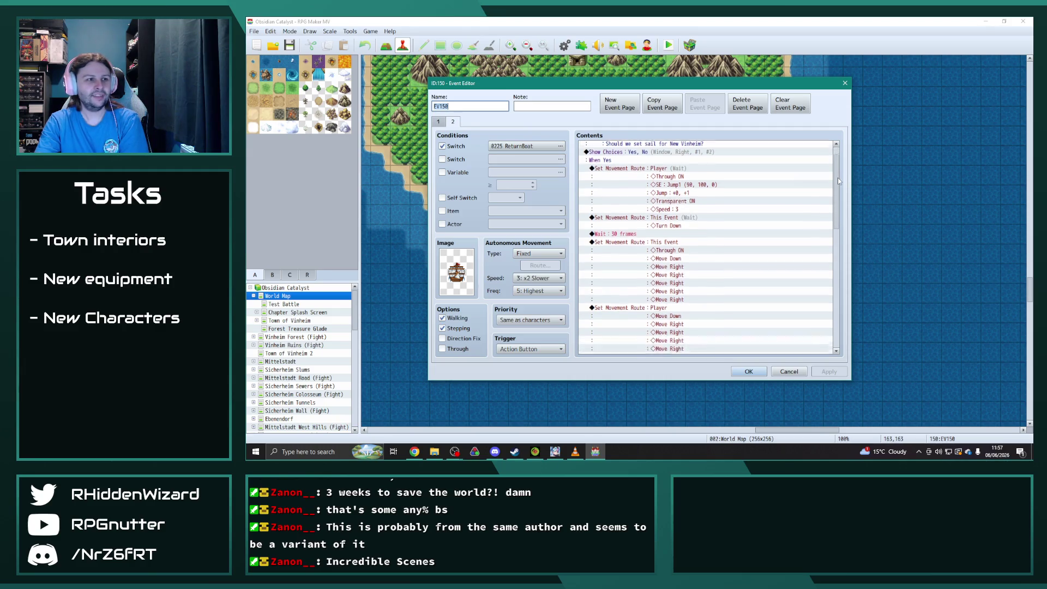
mouse_move(836, 316)
mouse_down()
mouse_move(849, 157)
mouse_move(862, 268)
mouse_move(852, 361)
mouse_up()
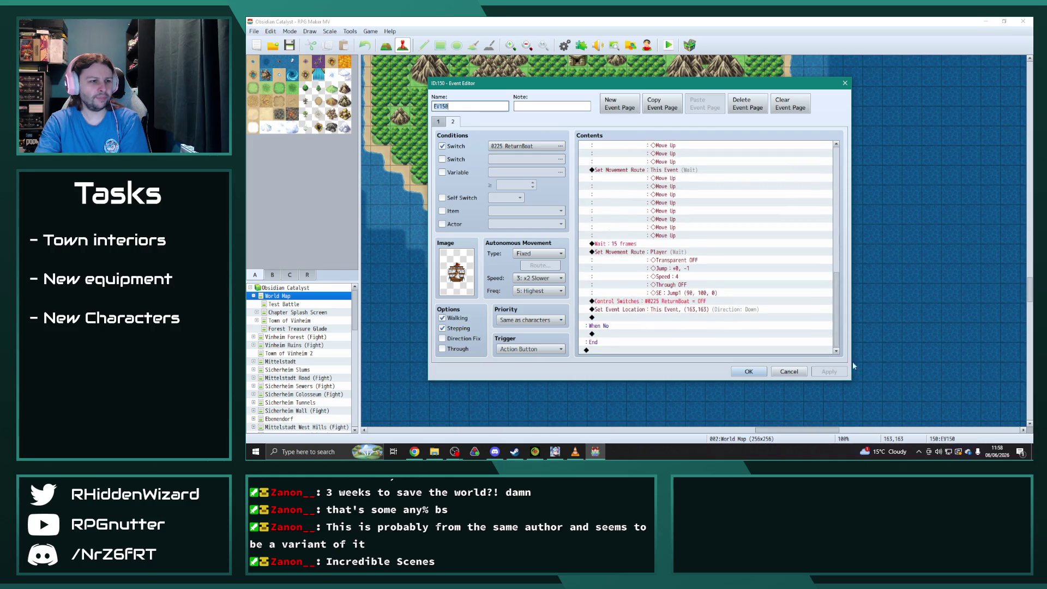
click(752, 373)
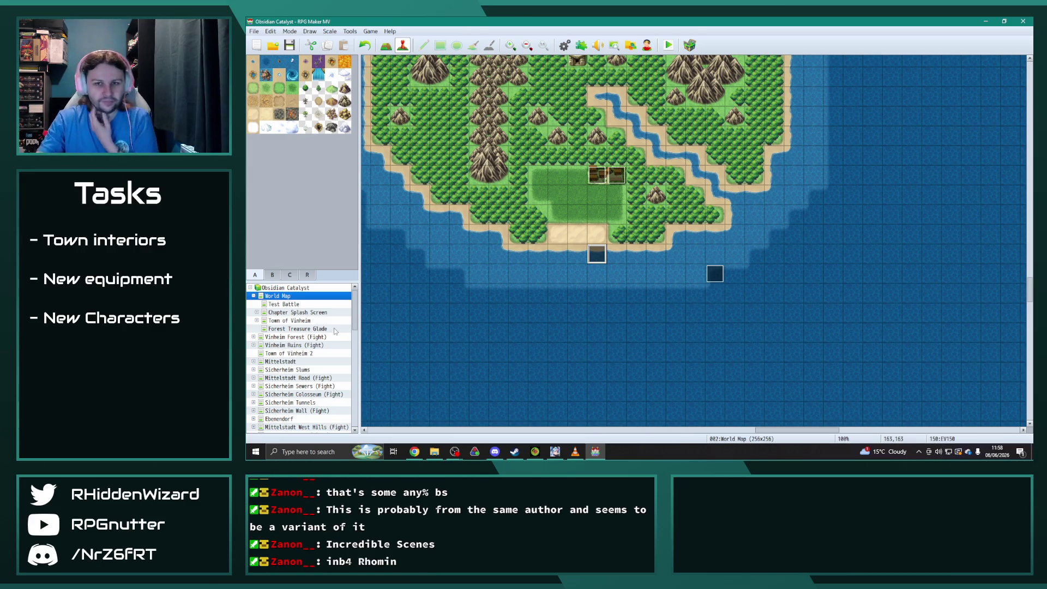
key(alt+Tab)
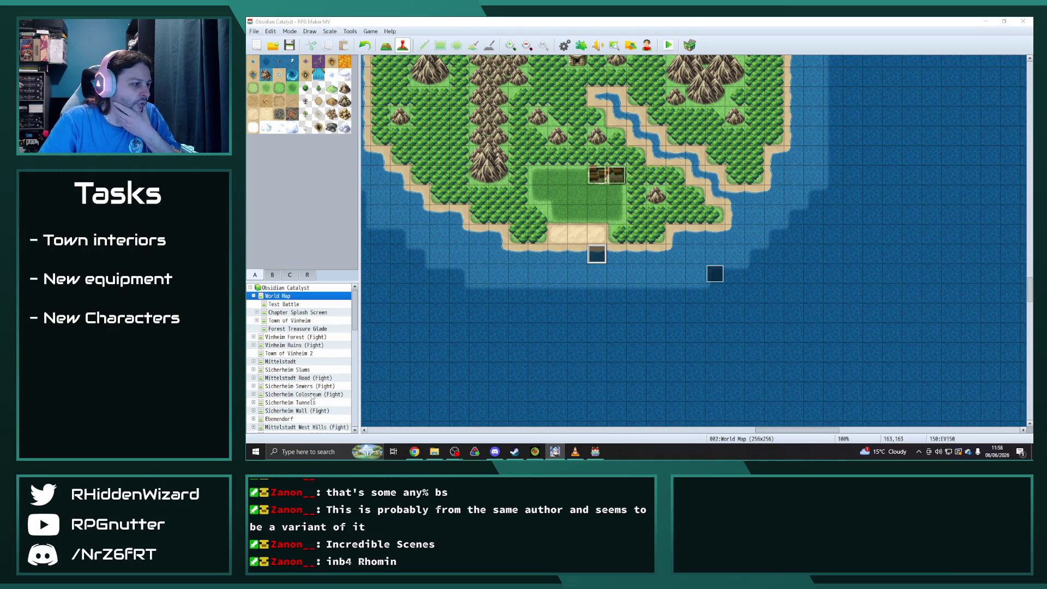
mouse_move(355, 314)
mouse_down()
mouse_move(365, 412)
mouse_move(368, 363)
mouse_up()
- Open New Vinheim and inspect the Mayor Albrecht event's pages without changes
click(280, 372)
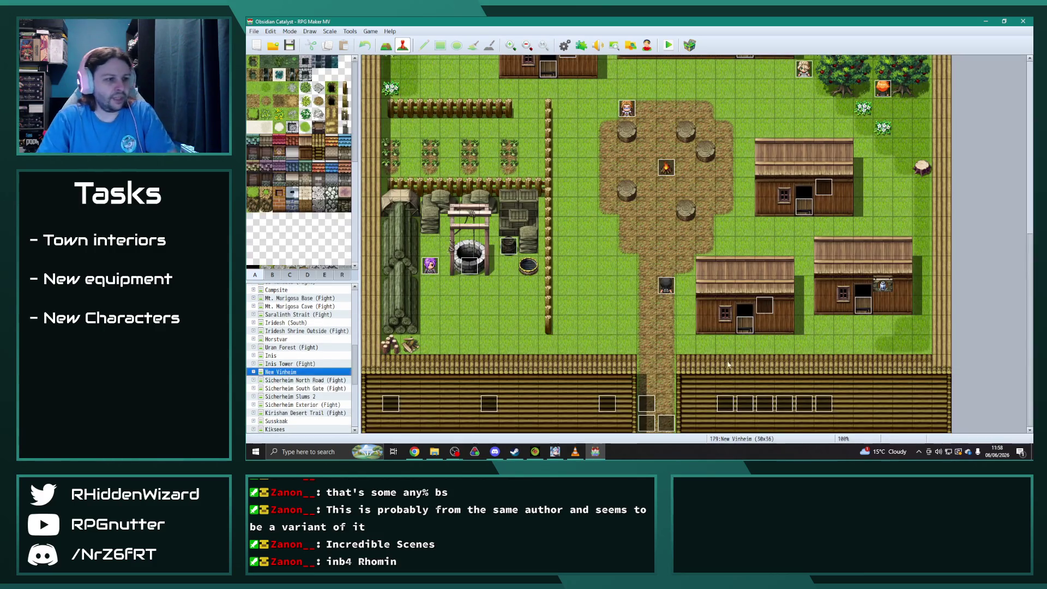
double_click(646, 403)
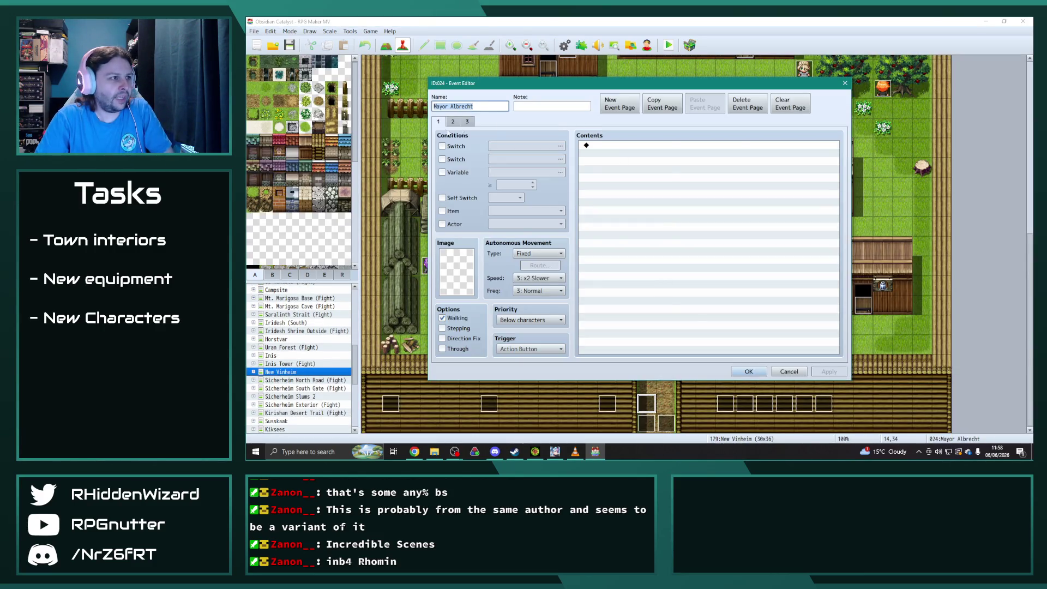
click(453, 121)
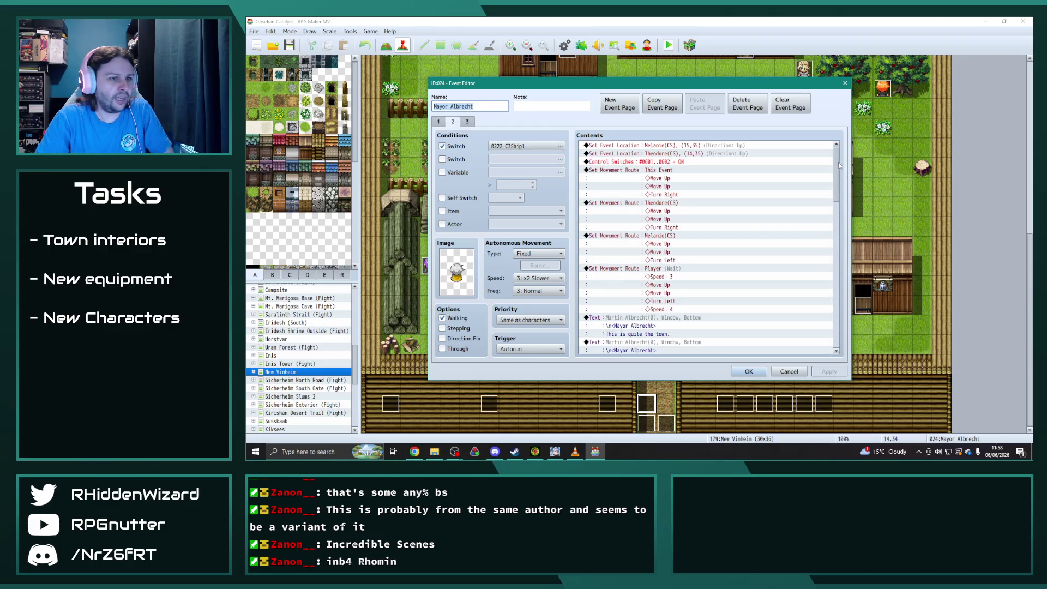
scroll(839, 166, down, 20)
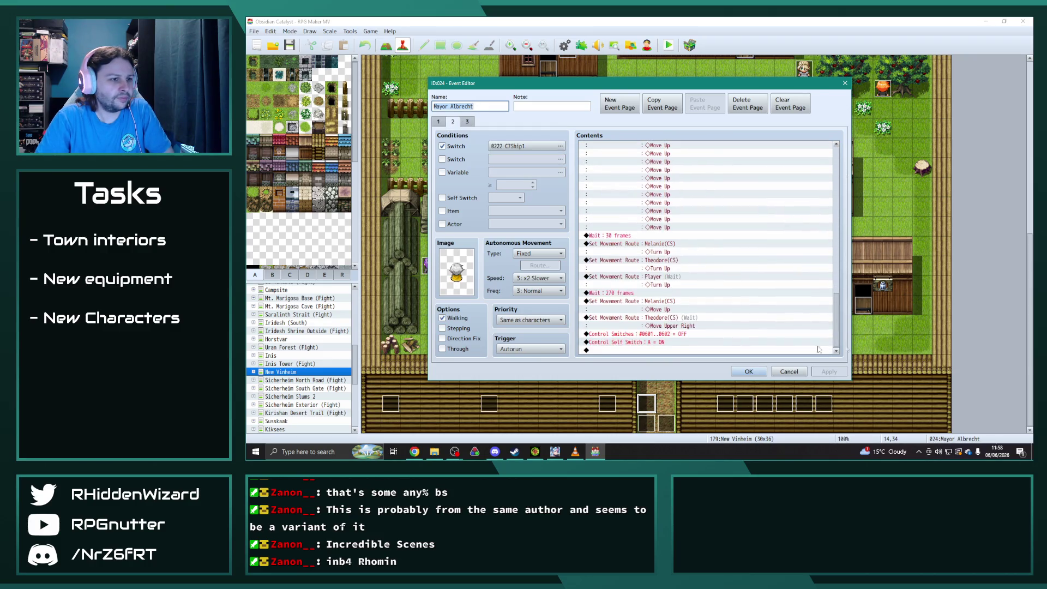
click(467, 121)
click(749, 372)
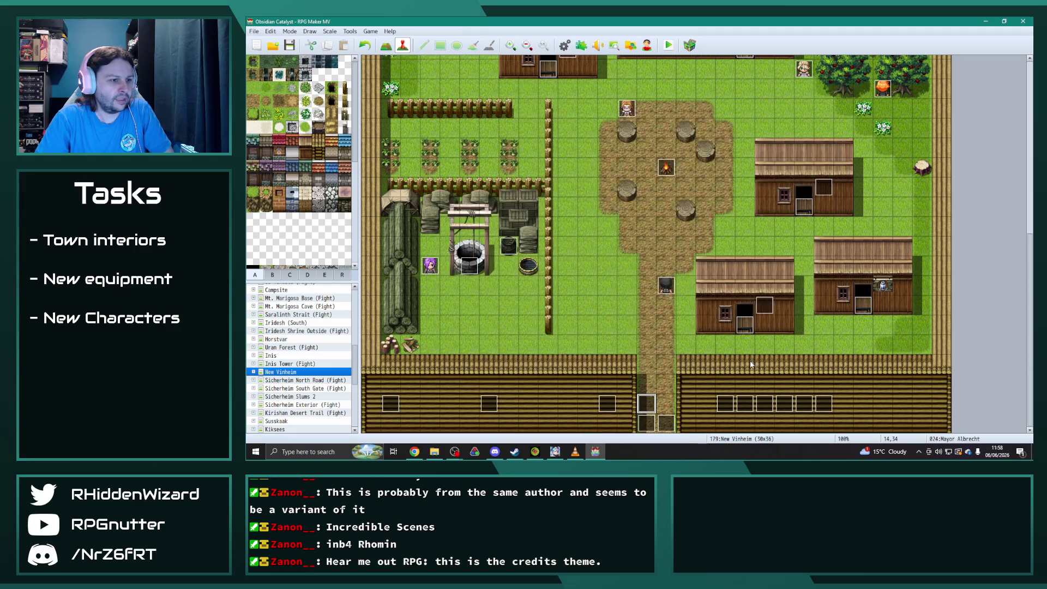
- Open EV016 and browse its pages to the page 6 Chapter9Epilogue cutscene, then bring VLC forward
double_click(606, 407)
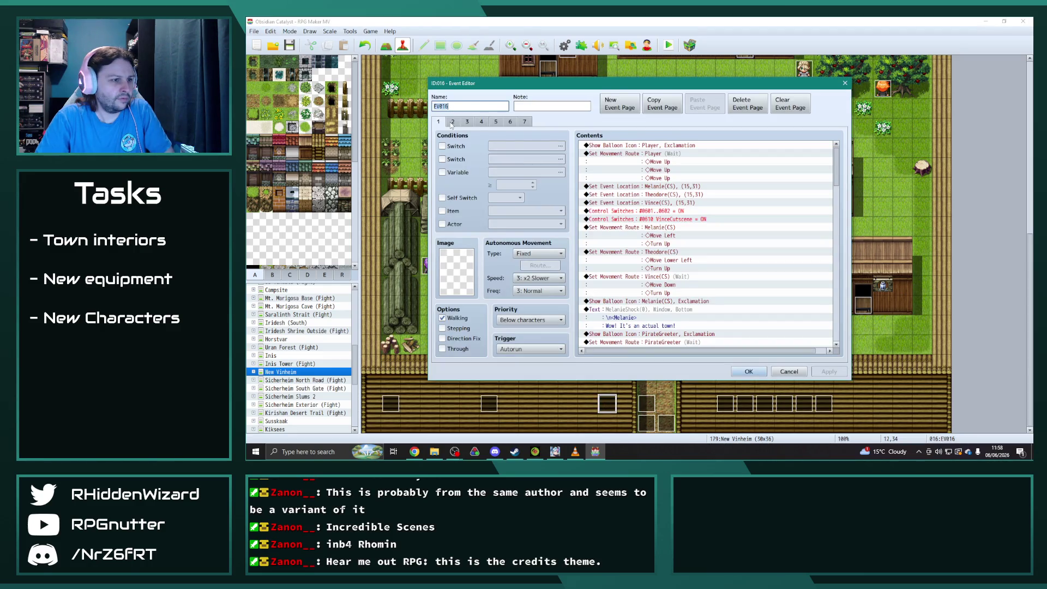
click(452, 121)
click(466, 122)
click(481, 121)
click(495, 122)
click(510, 122)
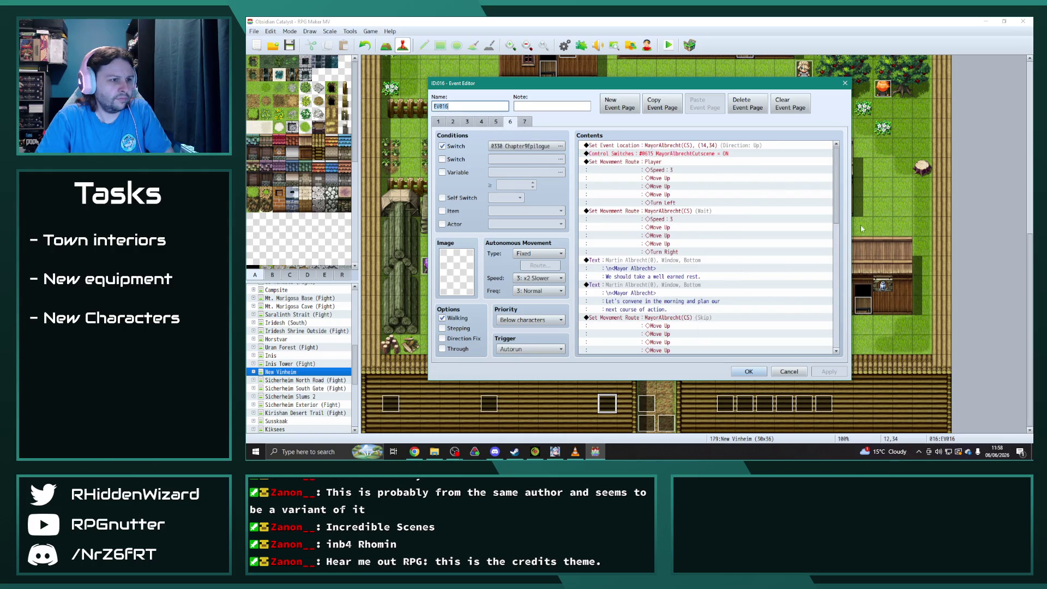
mouse_move(840, 189)
mouse_down()
mouse_move(845, 323)
mouse_move(846, 151)
mouse_up()
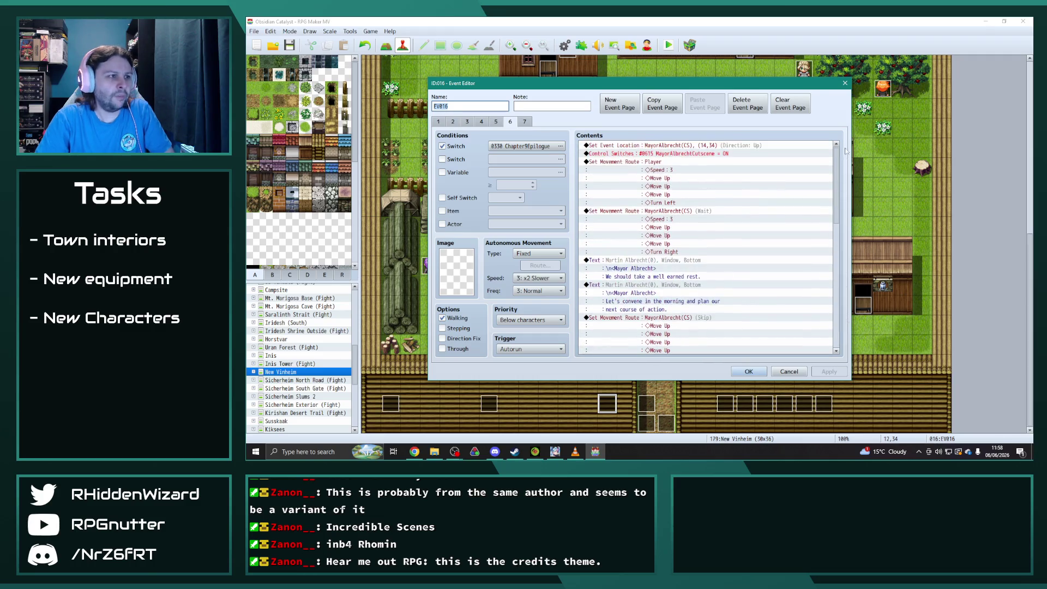
click(525, 121)
click(511, 121)
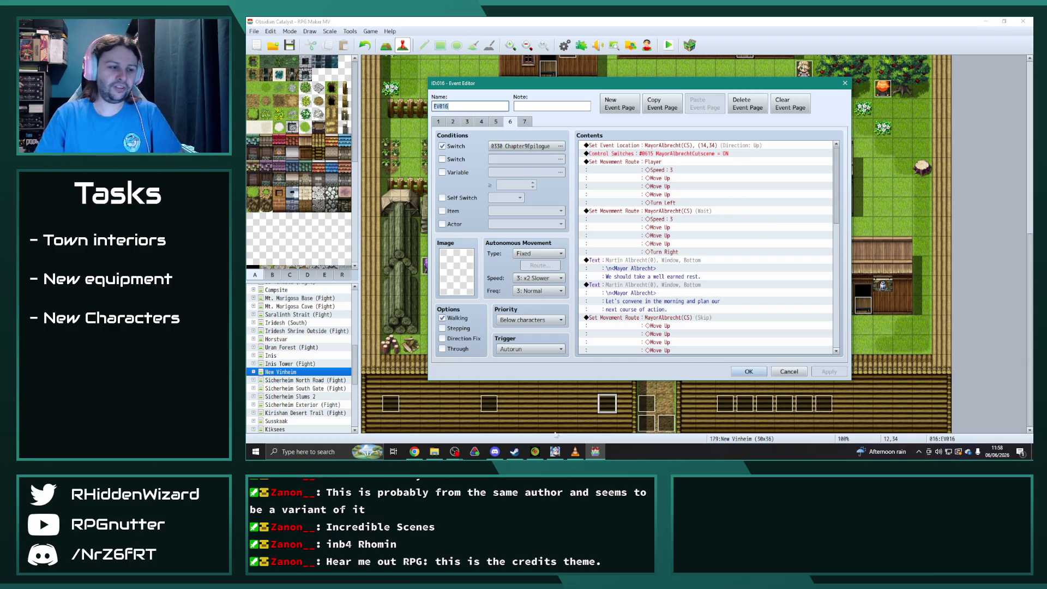
click(575, 452)
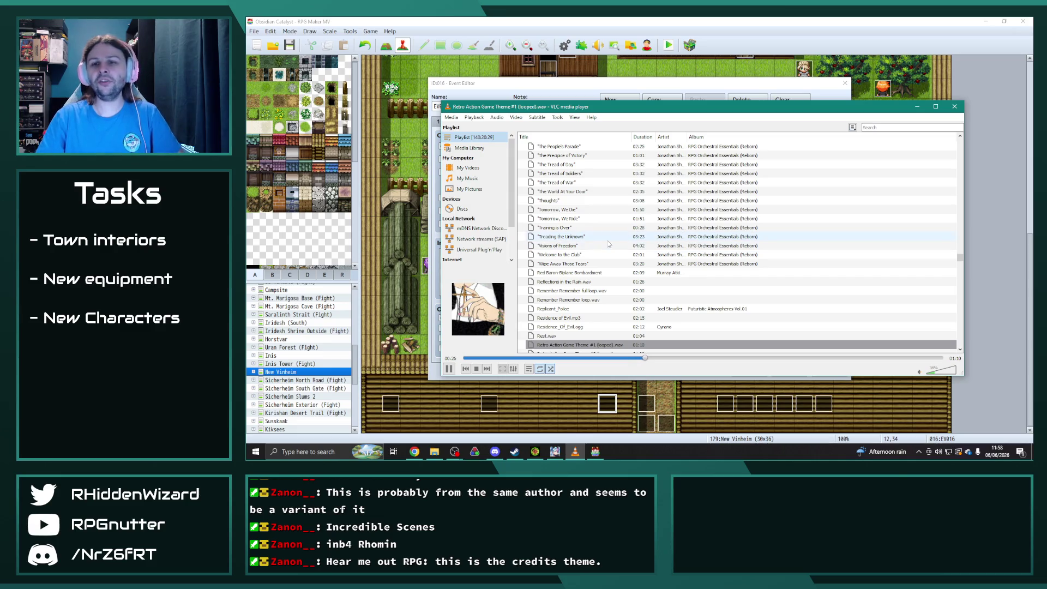
- Play the Playing Detective track in VLC and minimise the player
click(465, 369)
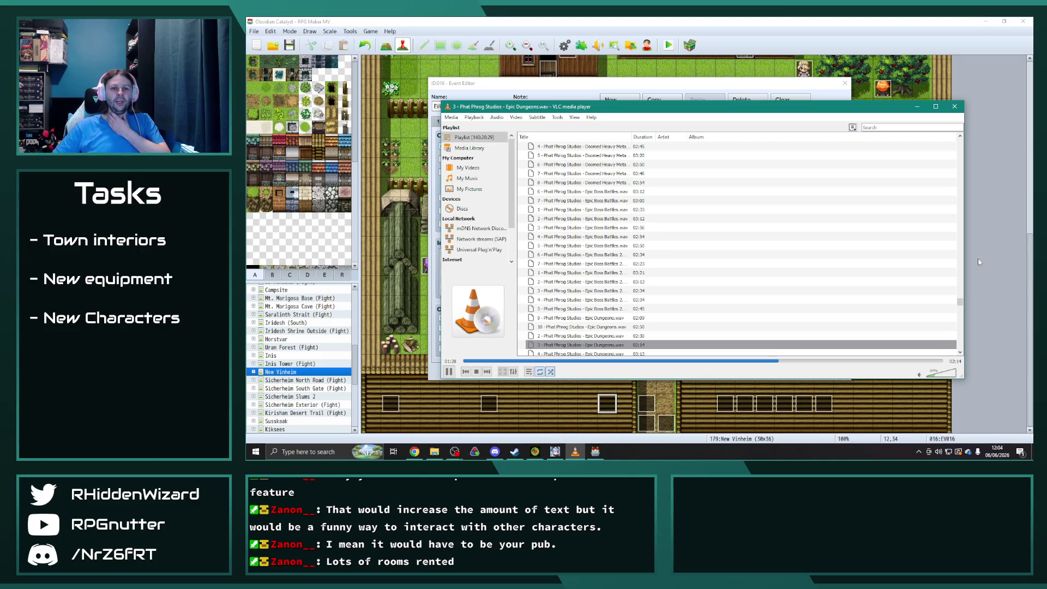
click(917, 107)
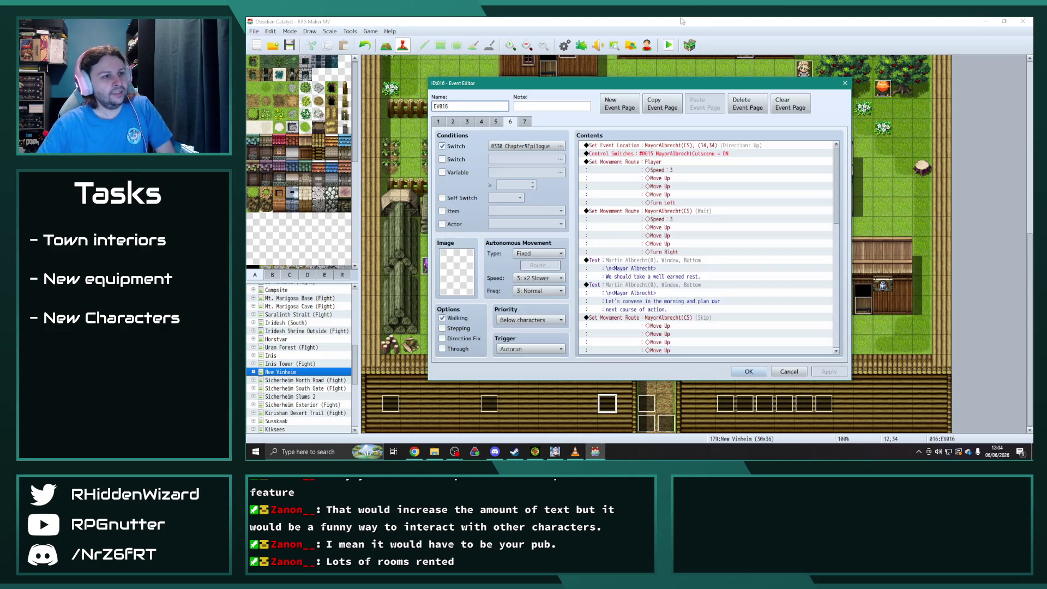
- Copy page 6's cutscene into a new page 8 conditioned on switch 0677 C10 Epilogue
click(662, 104)
click(620, 104)
click(707, 106)
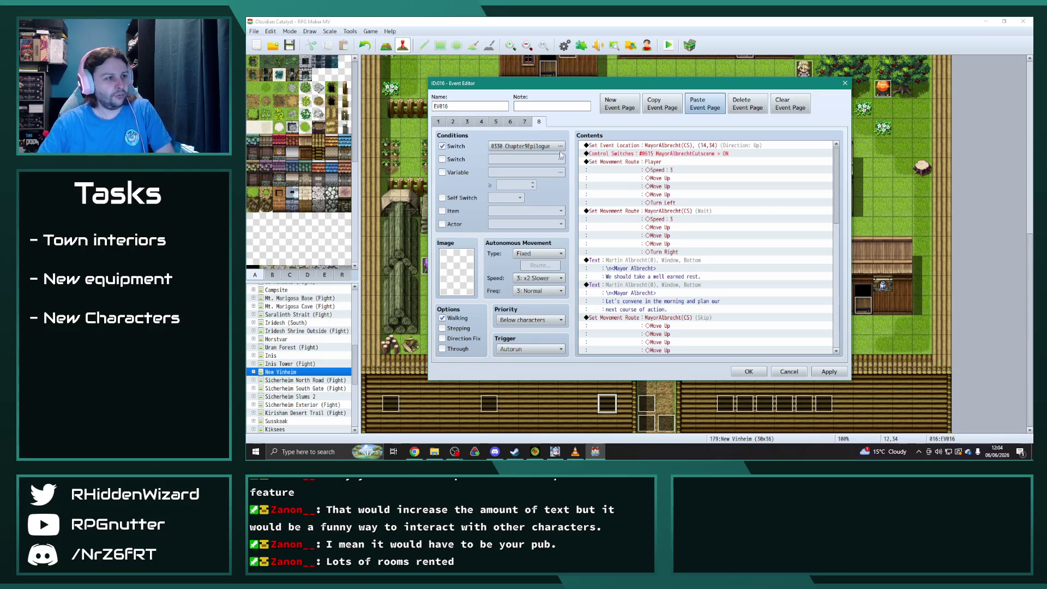
click(560, 146)
click(626, 332)
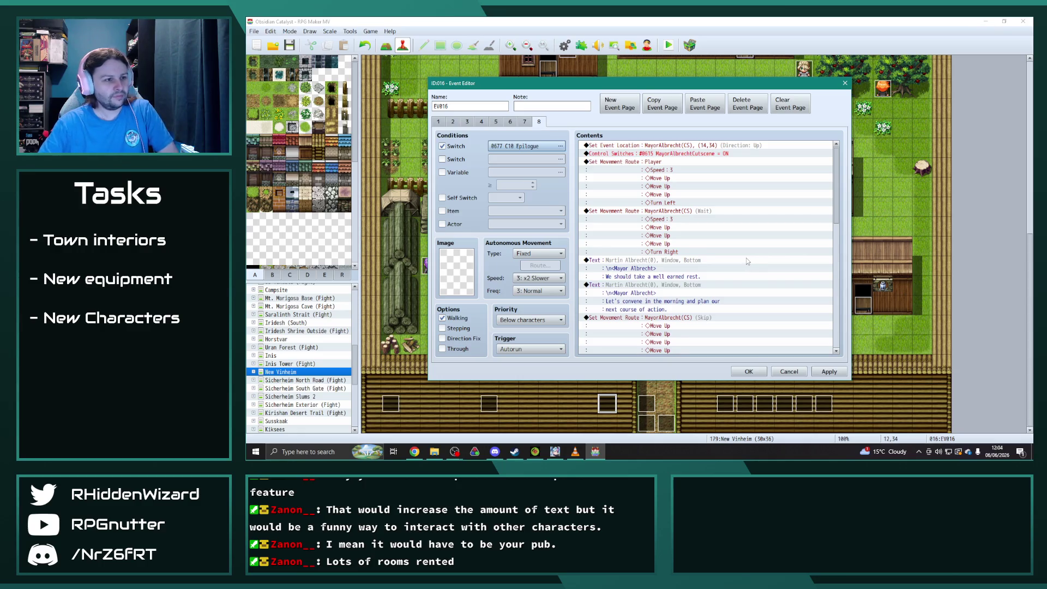
- Rewrite Mayor Albrecht's first line: 'We were fortunate to not encounter the Sicherheim Army as we secured the Obsidian Citrine.'
scroll(747, 261, down, 2)
scroll(745, 258, down, 2)
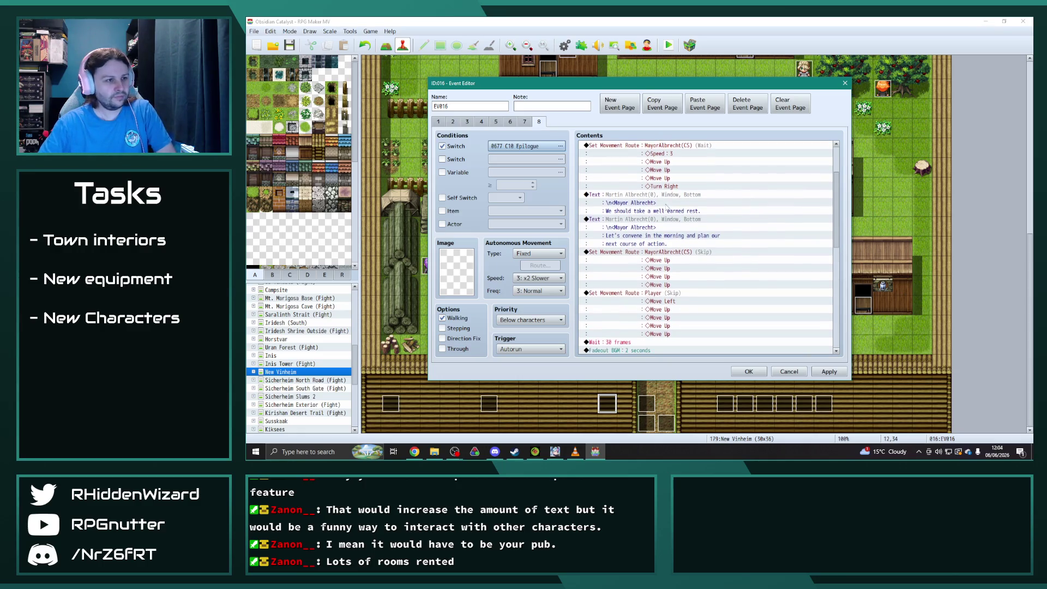
click(667, 196)
double_click(668, 197)
drag(748, 225, 644, 226)
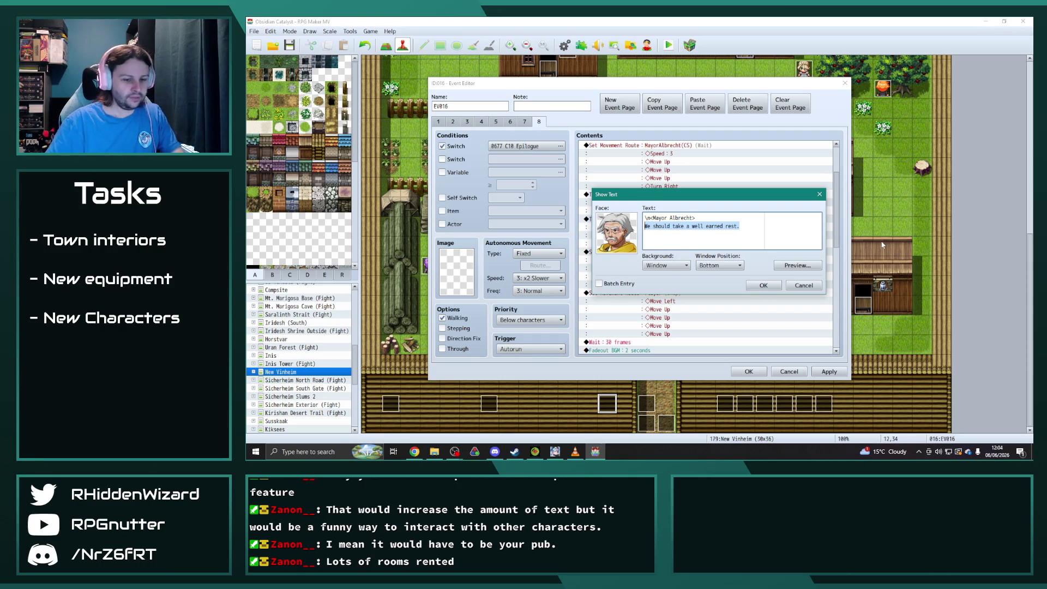
text(We)
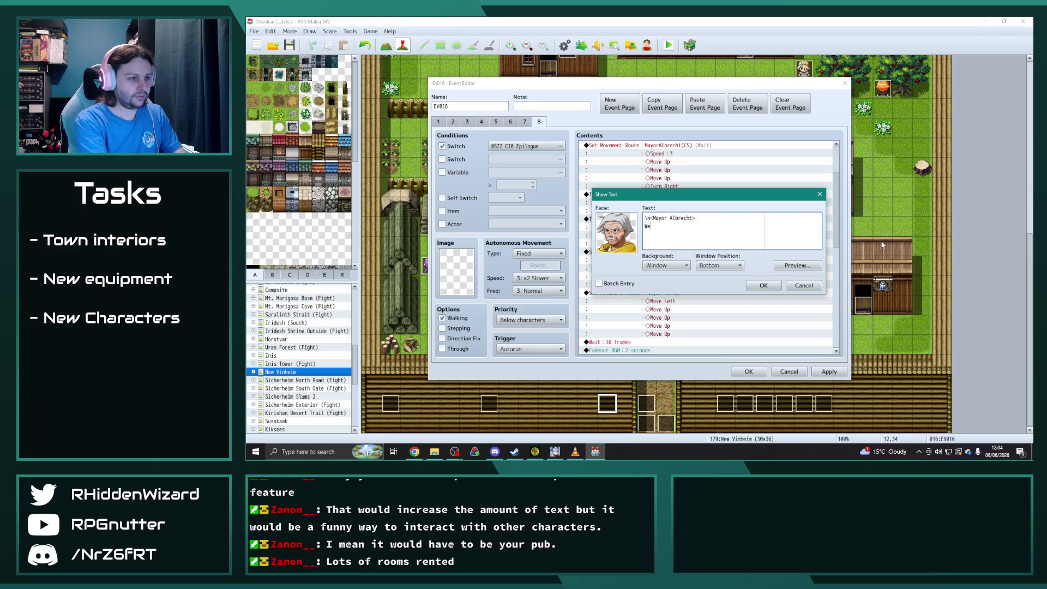
text( were fortunate to)
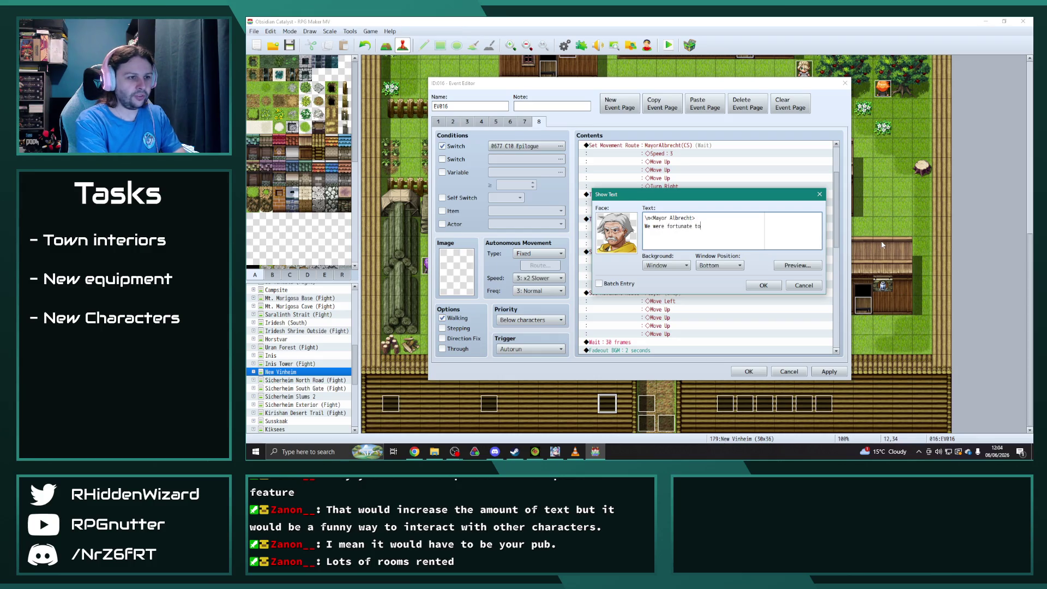
text( not encounter the)
key(Return)
text(Sicherheim Army )
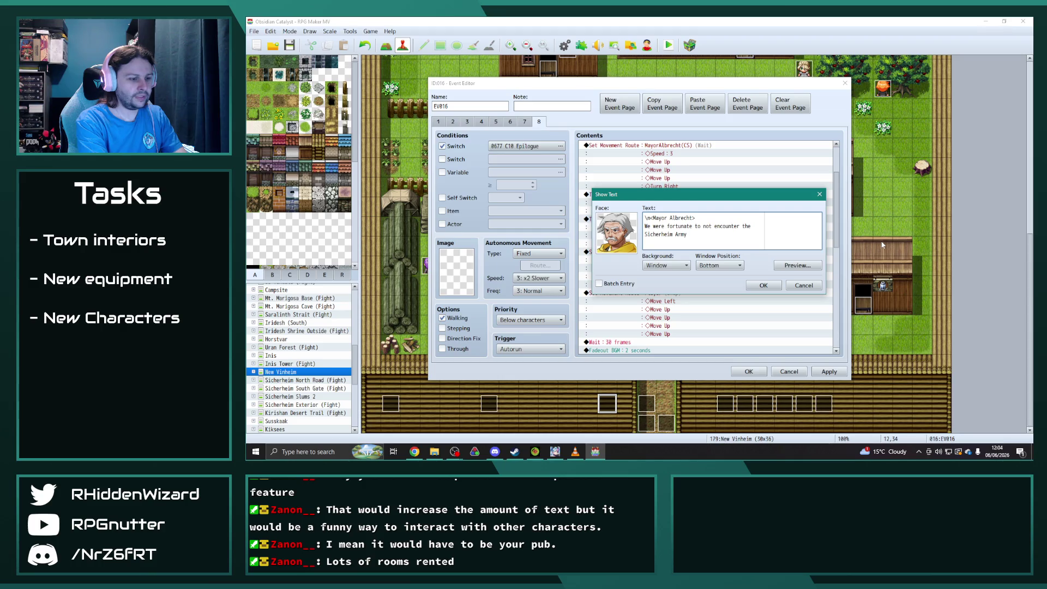
text(as we secured the )
text(Obsidian Ci)
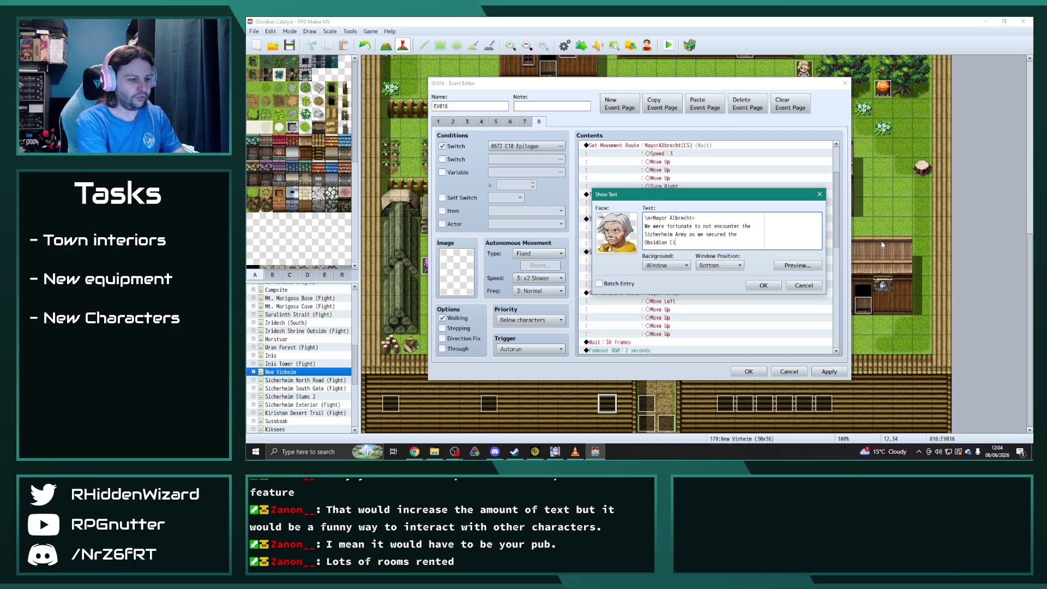
text(trine.)
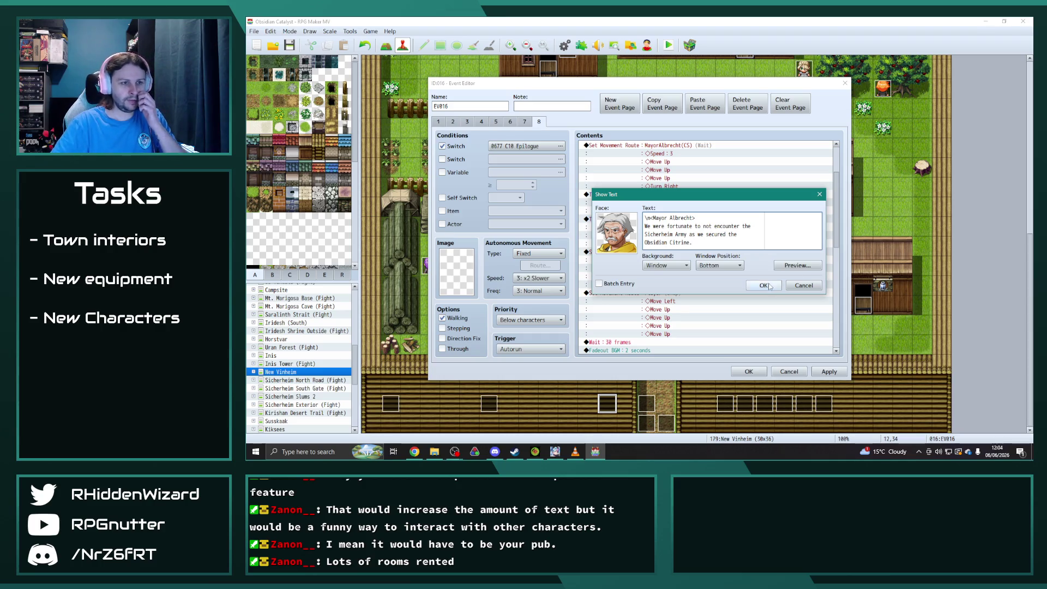
- Make the next Mayor Albrecht message 'Rest well tonight… discuss options for reaching the Obsidian Ruby.'
click(764, 285)
scroll(712, 271, down, 2)
double_click(681, 210)
drag(706, 234, 638, 226)
text(Le)
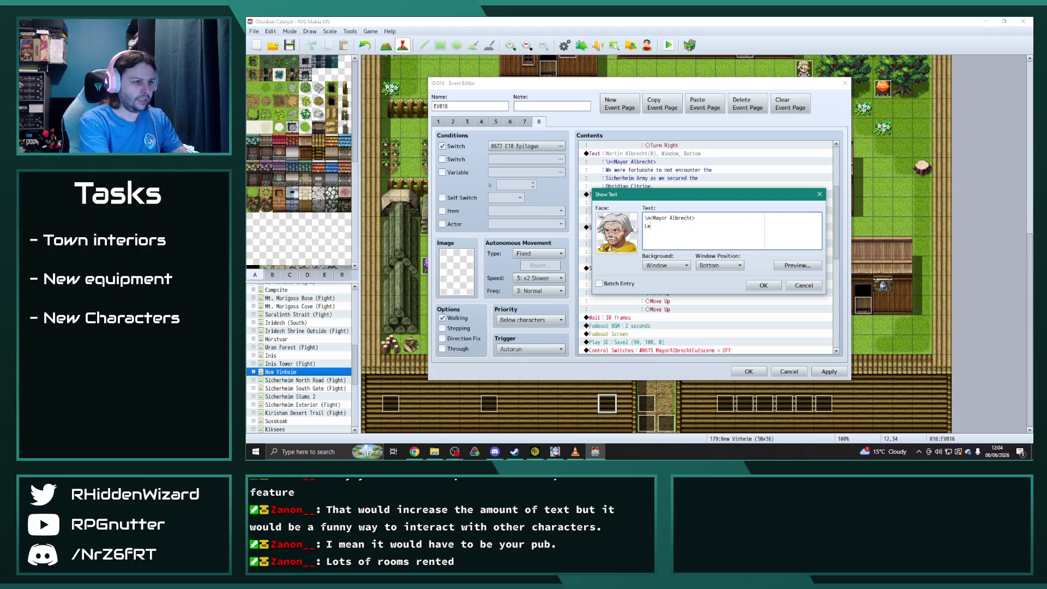
text(t's)
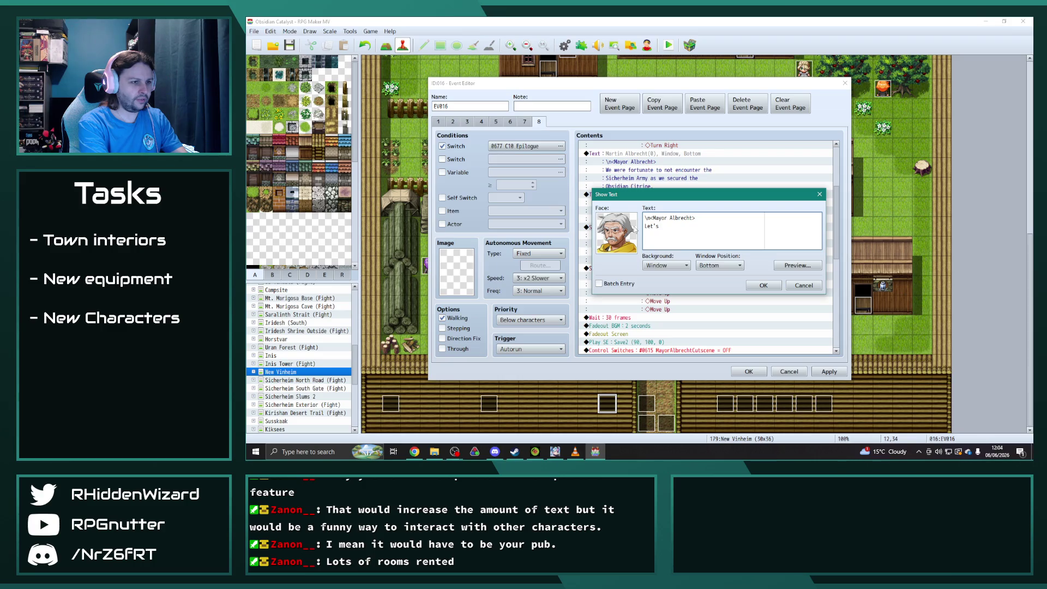
key(BackSpace)
key(BackSpace)
key(BackSpace)
text(Re)
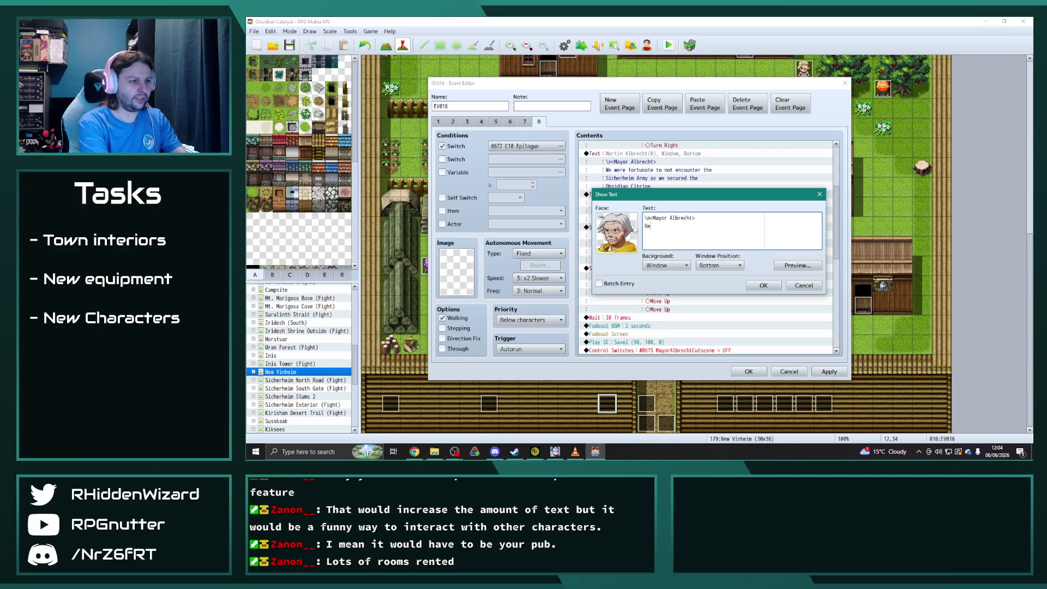
text(st well tonight. We shall )
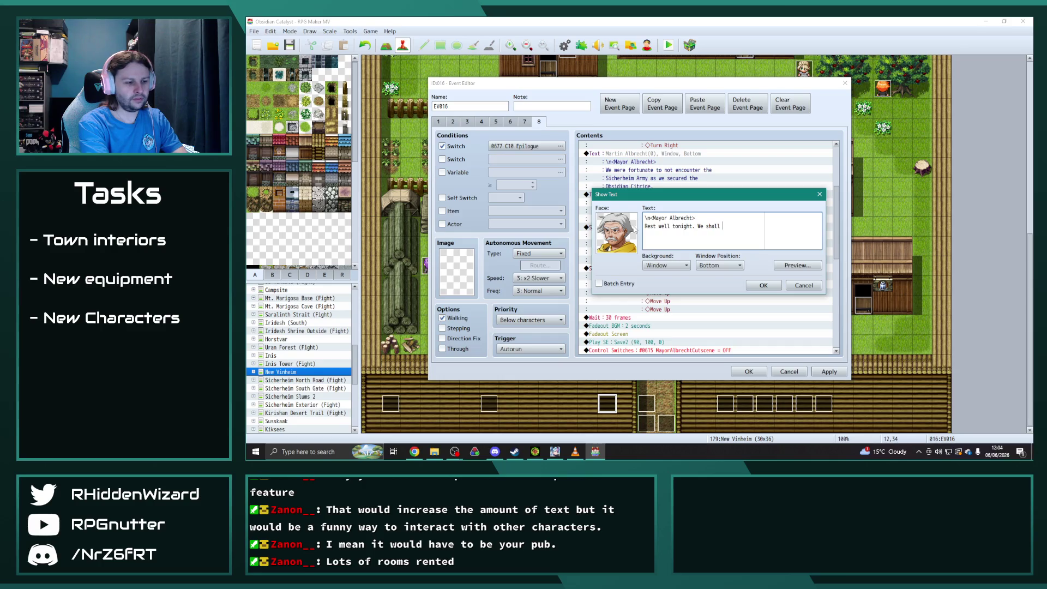
text(convene in the morning and disc)
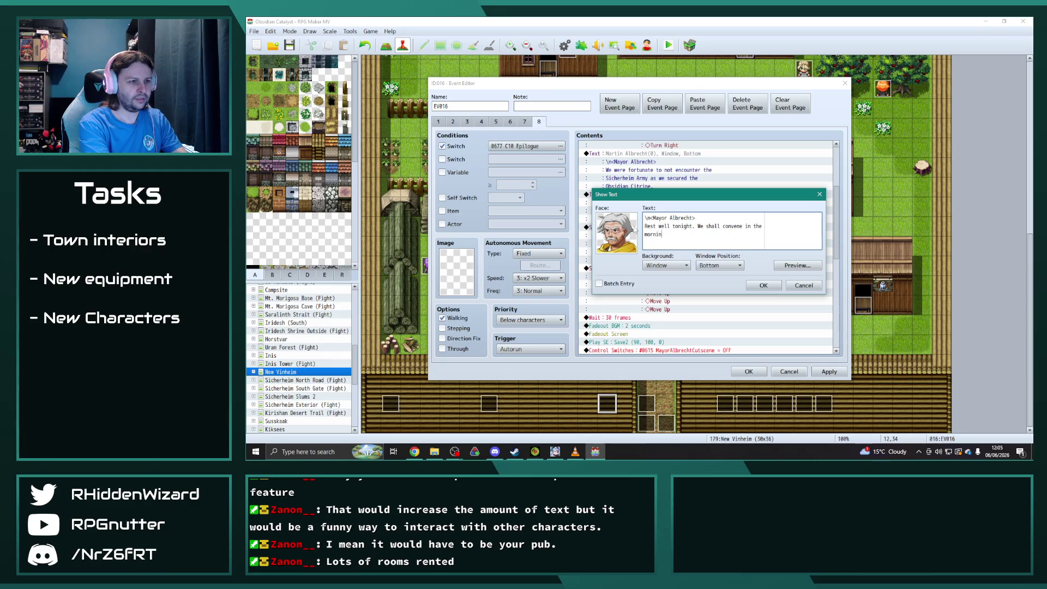
text(uss opti)
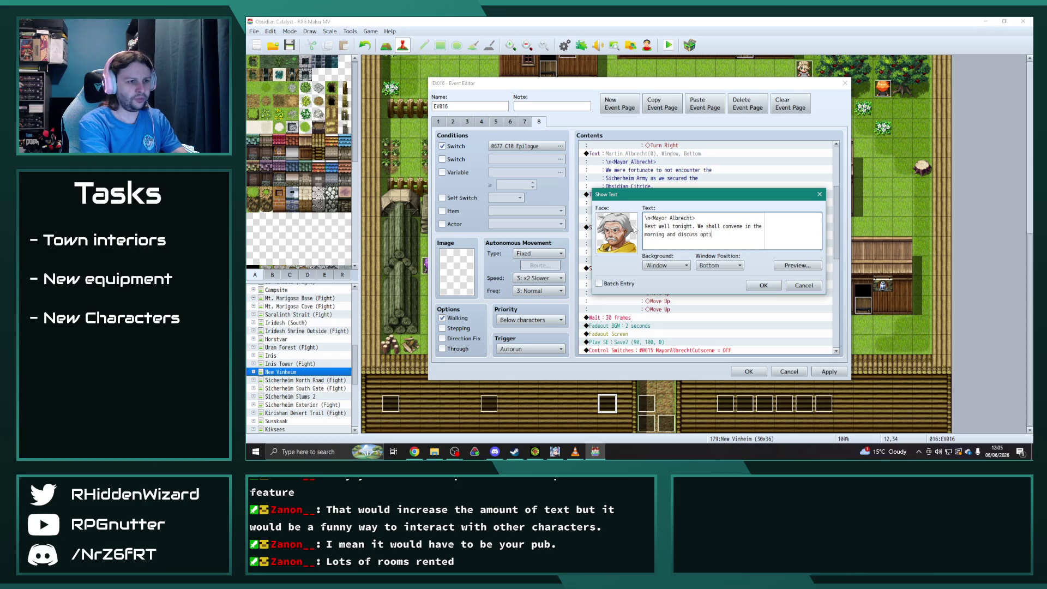
text(ons for reaching)
key(Return)
text(the Obsidian Ruby.)
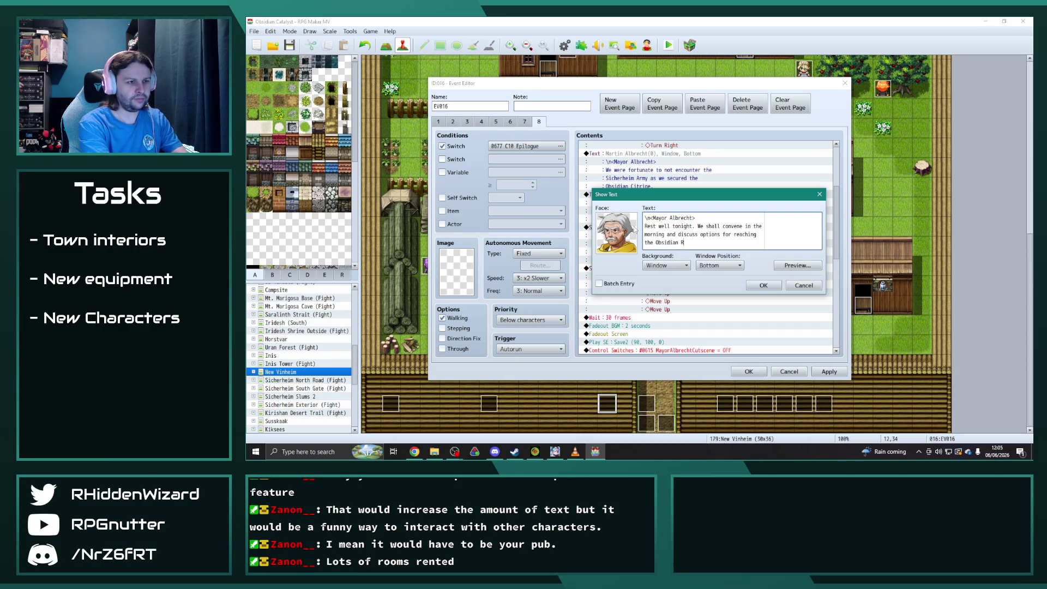
click(764, 285)
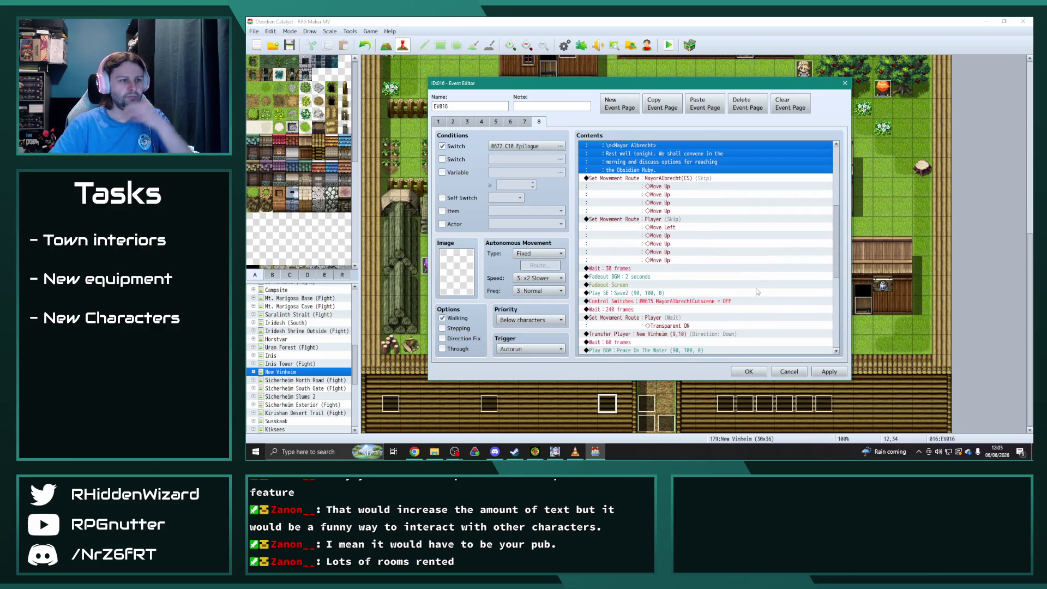
- Change the cutscene's final Control Self Switch from B to C and apply EV016's edits
scroll(754, 292, down, 3)
scroll(745, 280, down, 5)
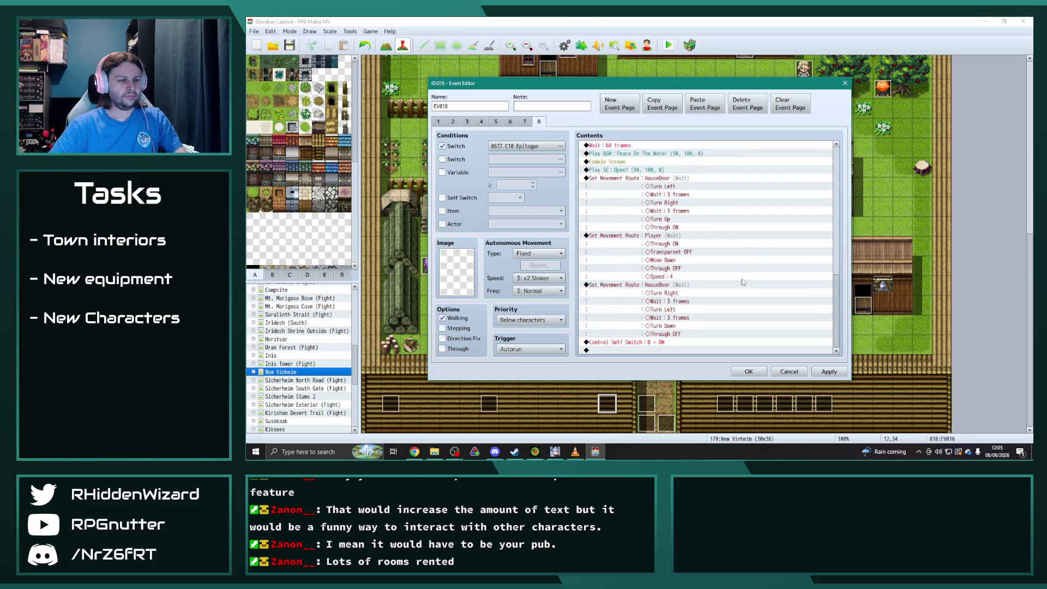
double_click(671, 342)
click(688, 233)
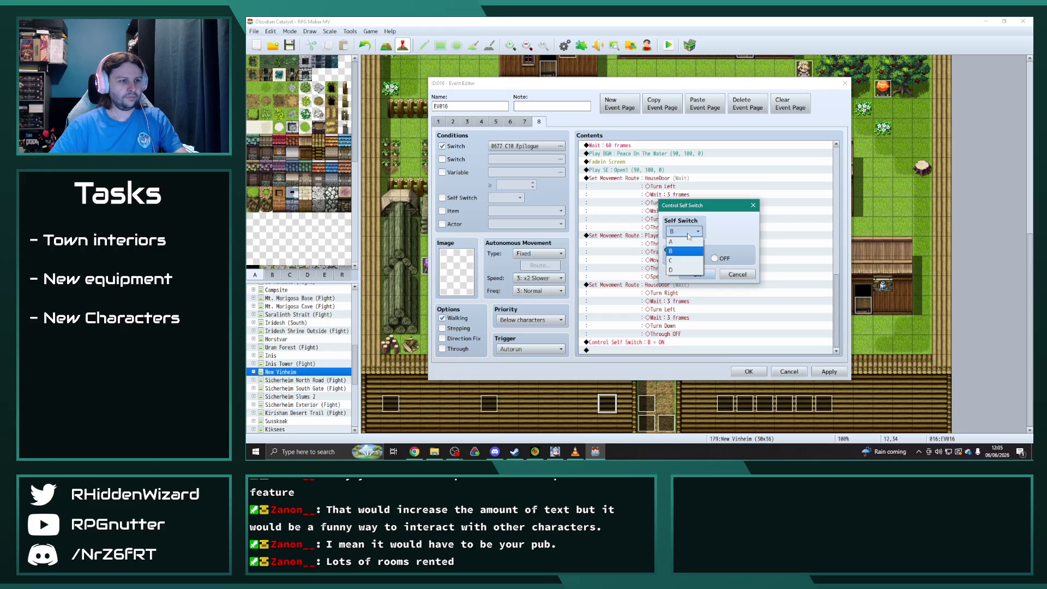
click(671, 260)
click(697, 273)
click(824, 374)
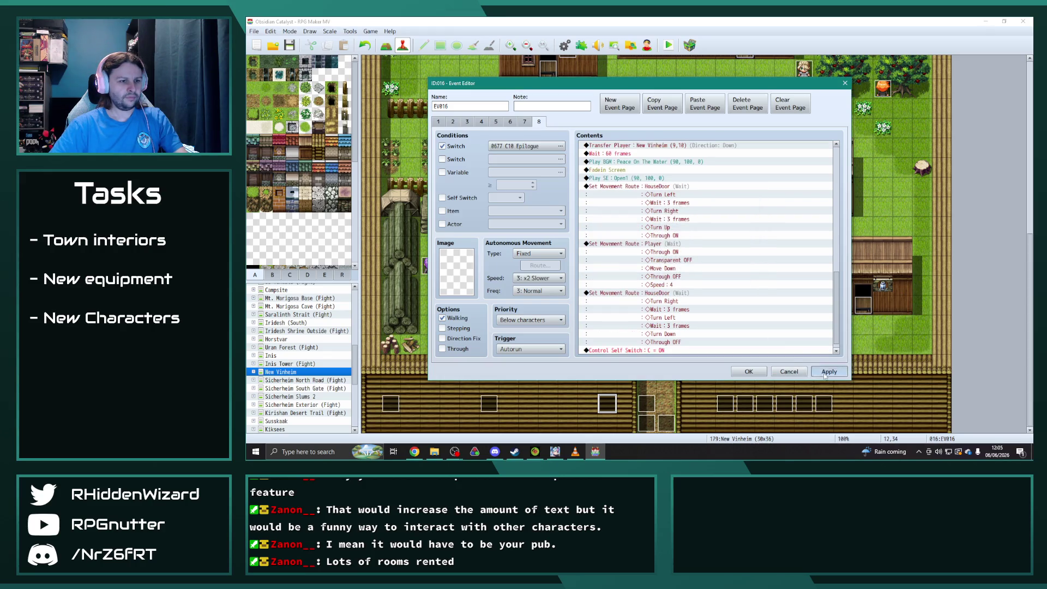
click(825, 374)
scroll(741, 311, down, 1)
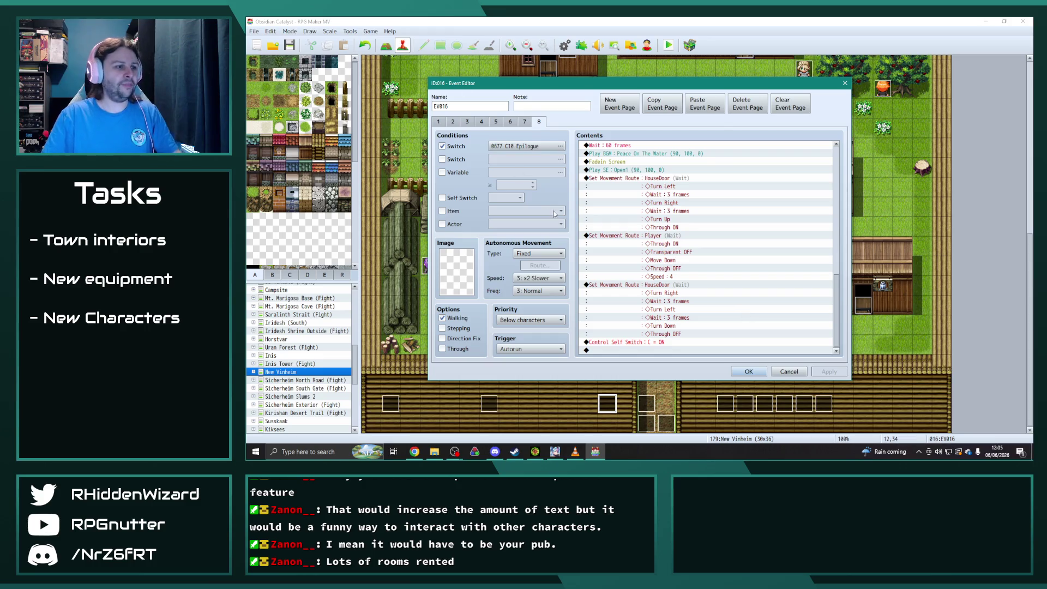
- Review EV016's pages 7 and 8, then add a new blank ninth page
click(525, 122)
click(538, 121)
click(524, 122)
click(661, 103)
click(540, 121)
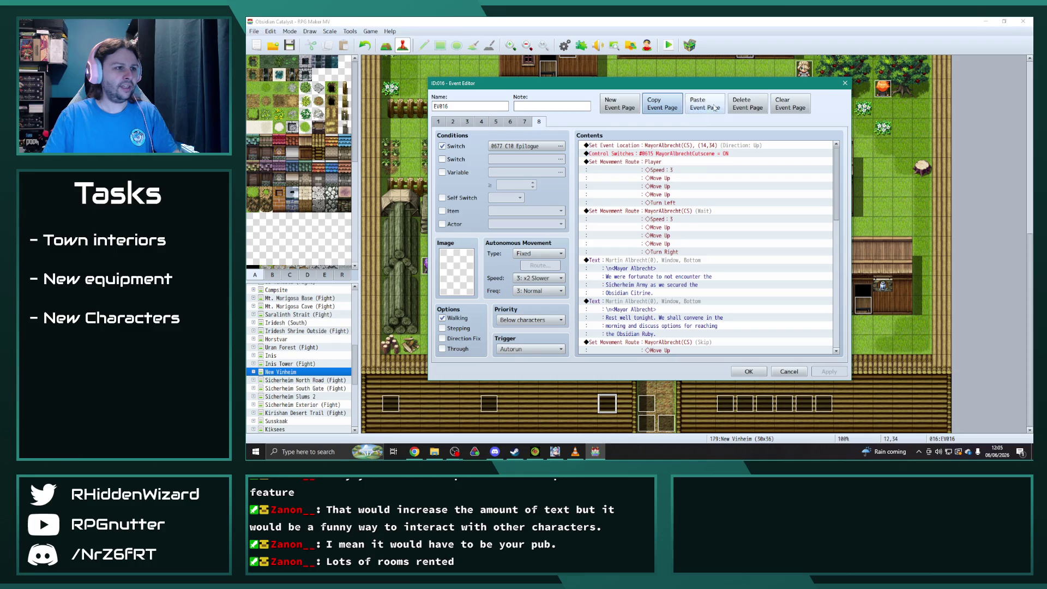
click(619, 103)
- Make page 9 conditional on self switch C, apply, and close the event editor
click(442, 198)
click(506, 198)
click(503, 213)
click(505, 197)
click(503, 225)
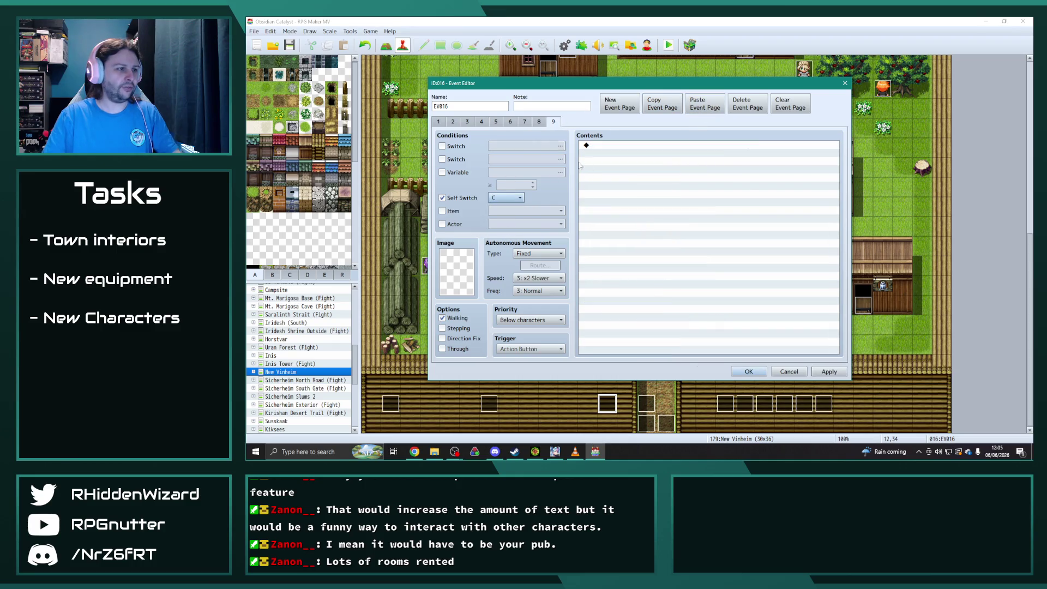
click(829, 371)
click(748, 372)
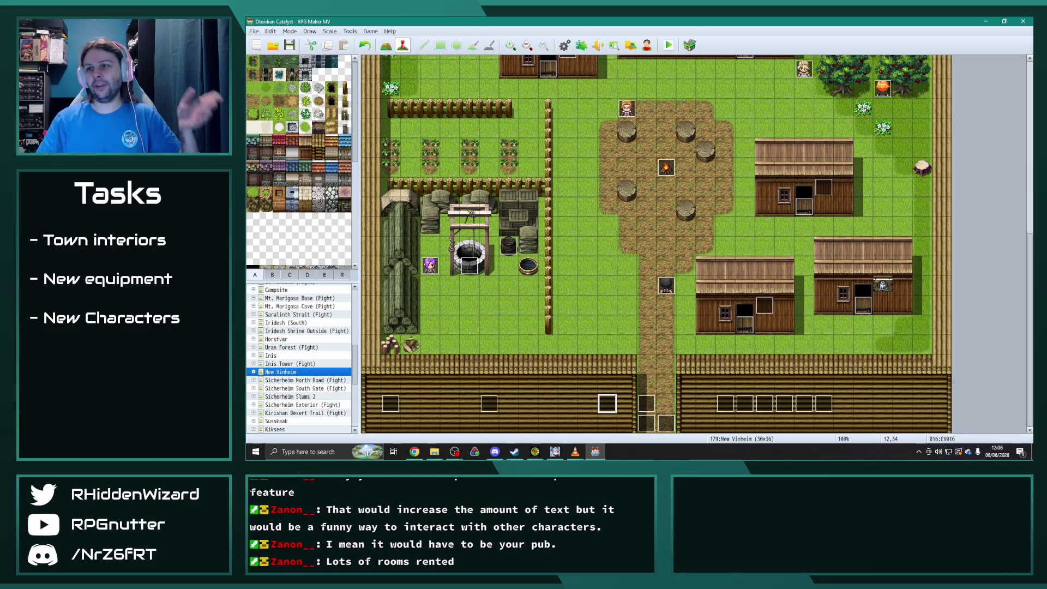
- Expand New Vinheim and The Brandished Cutlass in the map tree and open Headquarters
scroll(253, 327, down, 2)
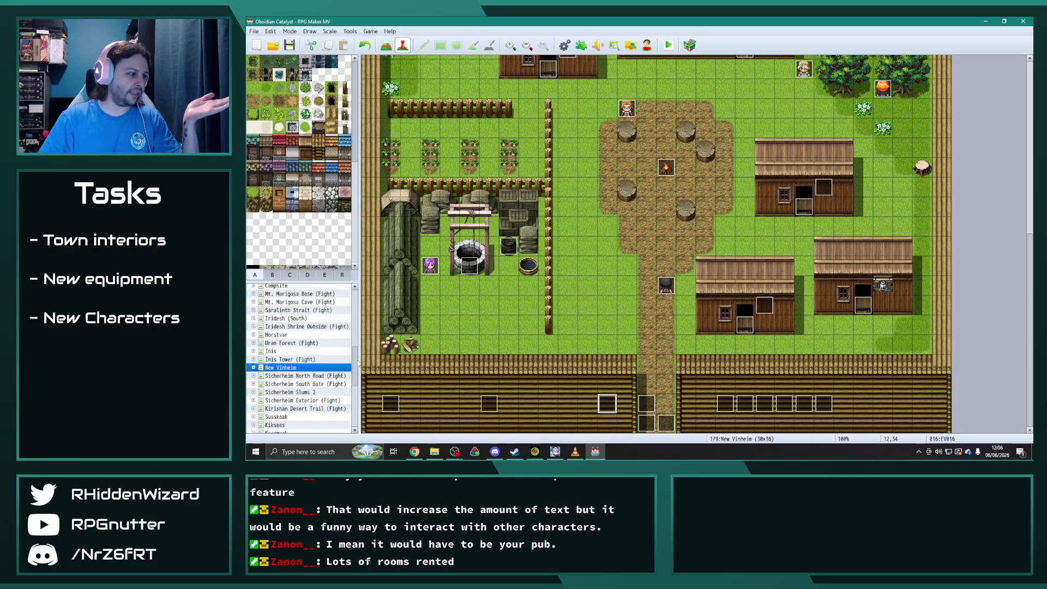
click(253, 326)
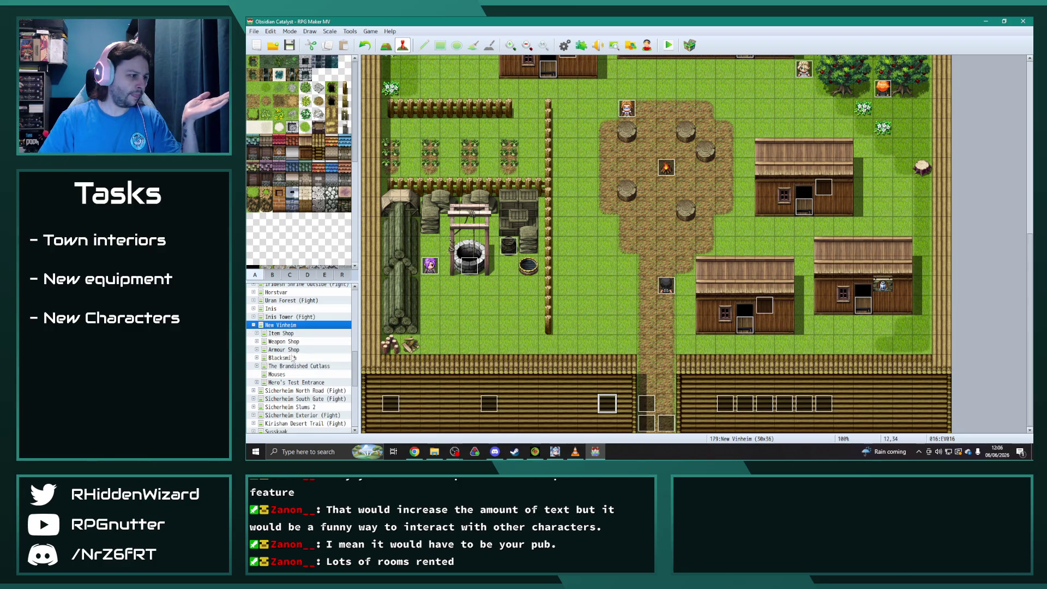
click(260, 366)
click(299, 375)
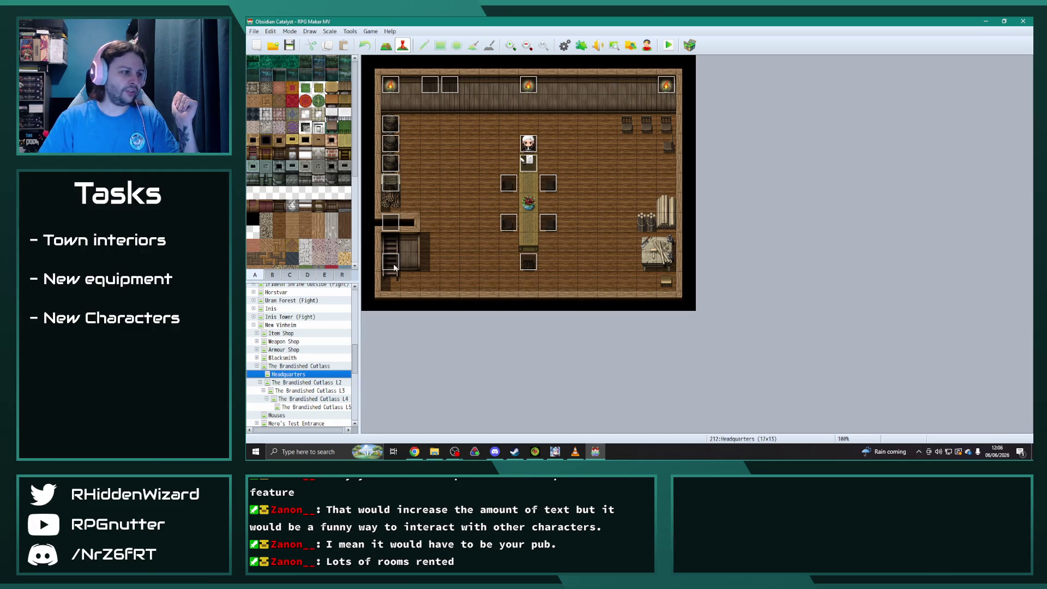
- Open the Headquarters event EV015 and browse its pages 4 through 10
double_click(404, 221)
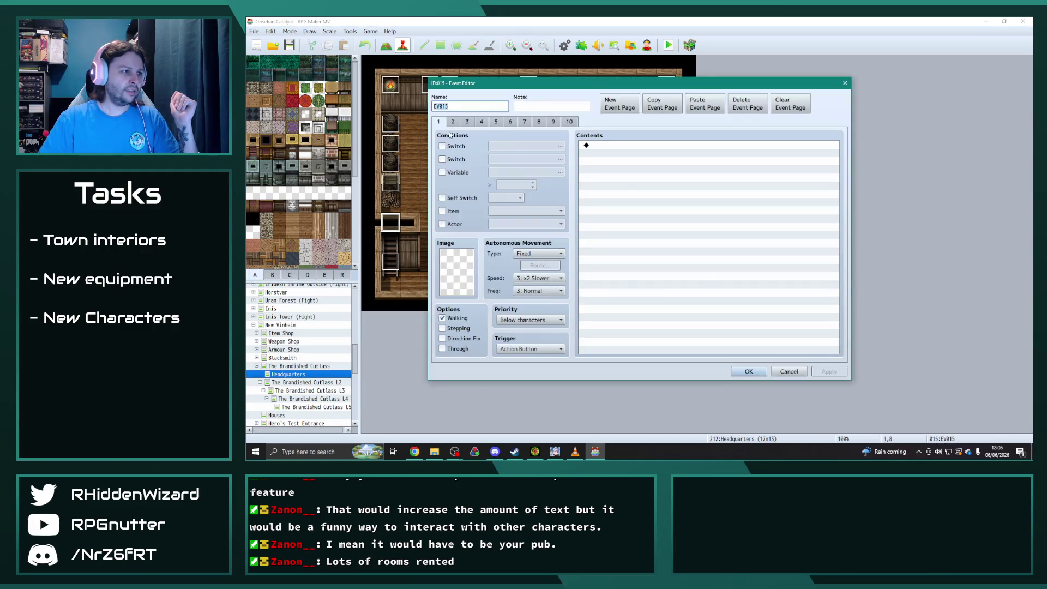
click(481, 122)
click(496, 121)
click(508, 121)
click(524, 121)
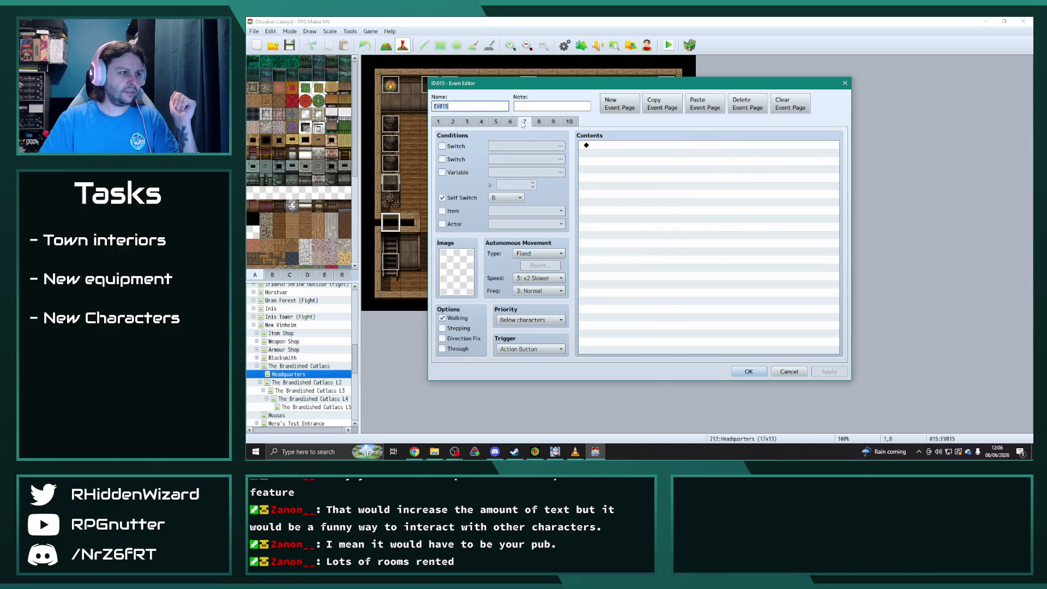
click(538, 122)
click(553, 122)
click(570, 122)
- Check pages 9 and the empty page 10, then settle on the page 8 Chapter9Epilogue cutscene
click(553, 121)
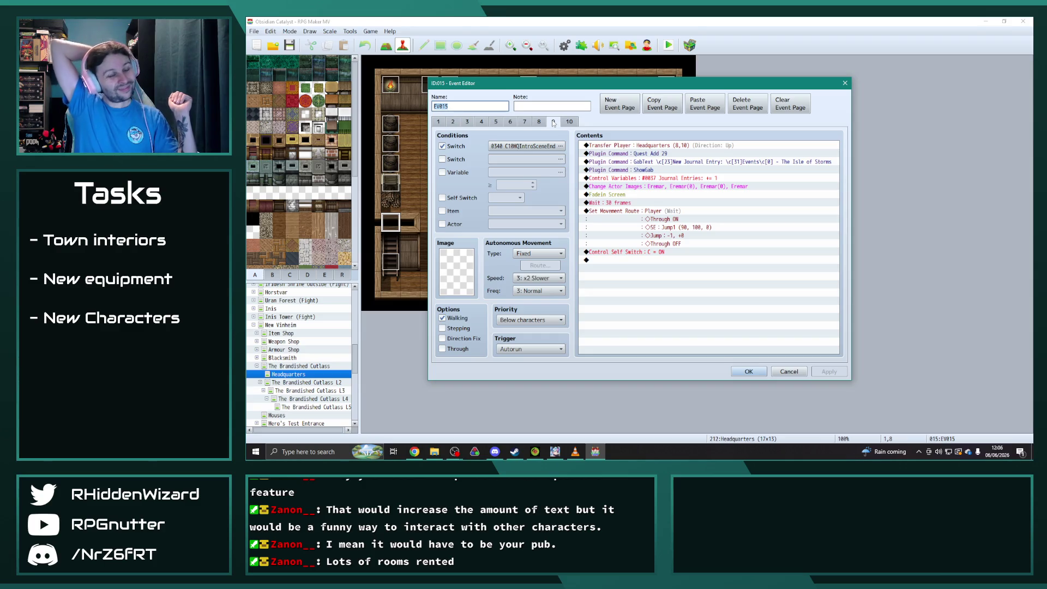
click(569, 122)
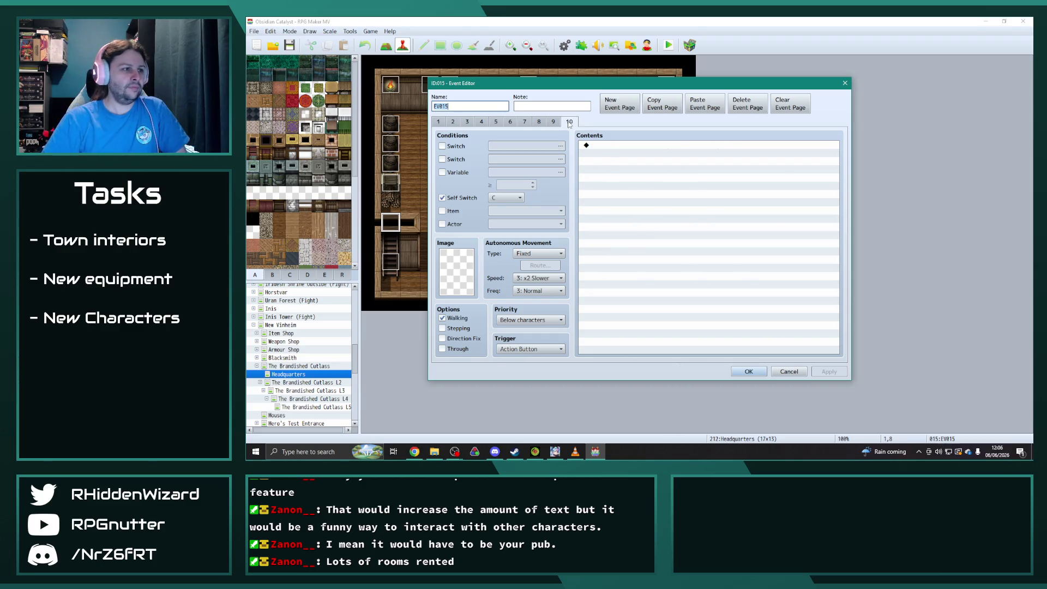
click(540, 122)
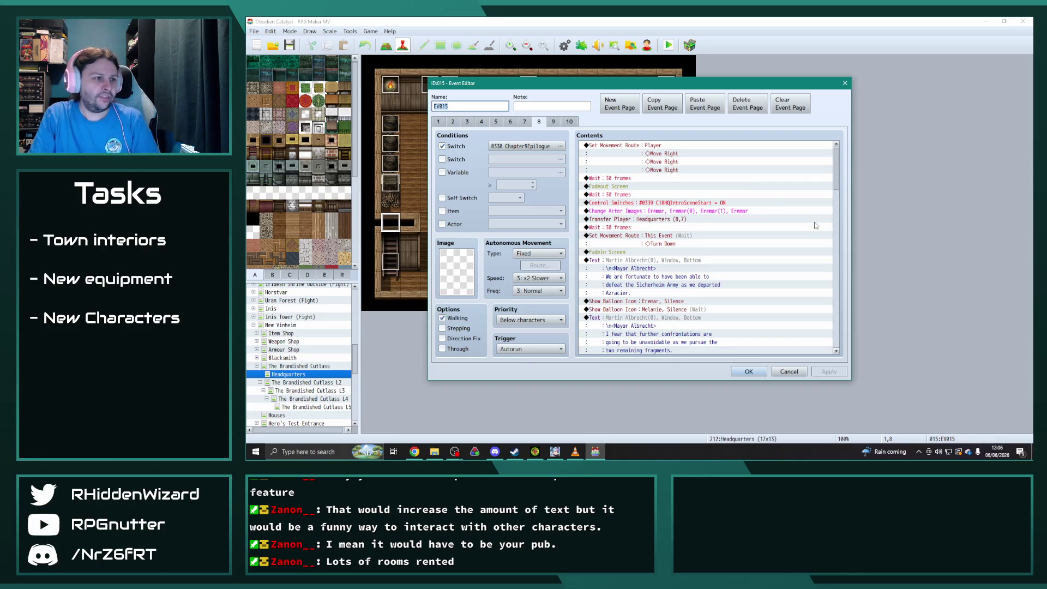
scroll(809, 243, down, 1)
scroll(809, 245, up, 1)
mouse_move(841, 172)
mouse_down()
mouse_move(843, 352)
mouse_move(655, 121)
mouse_up()
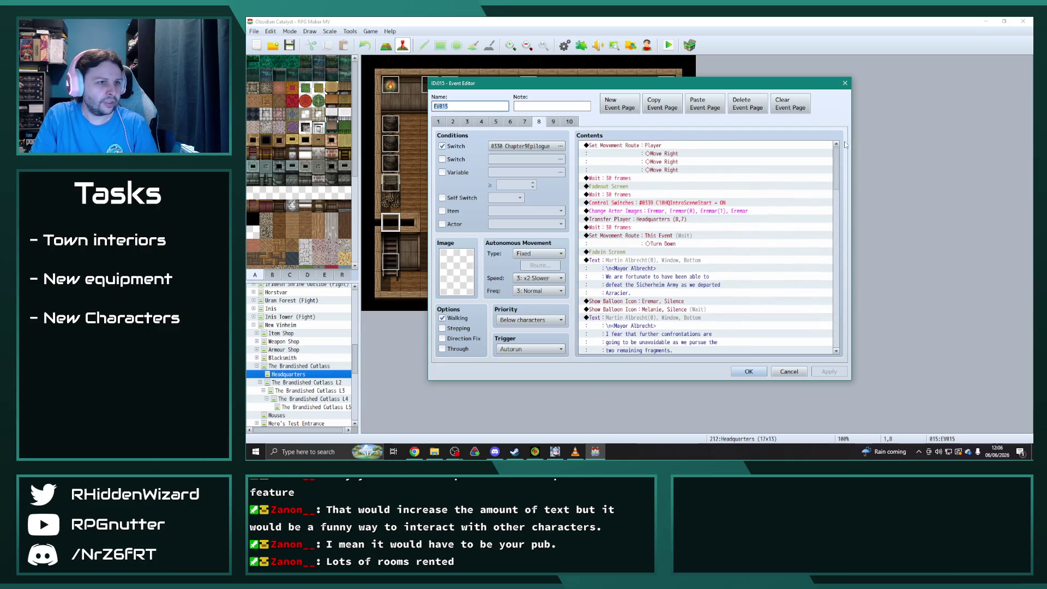
- Copy the Chapter 9 epilogue page 8 and paste it into a new page 11
click(664, 99)
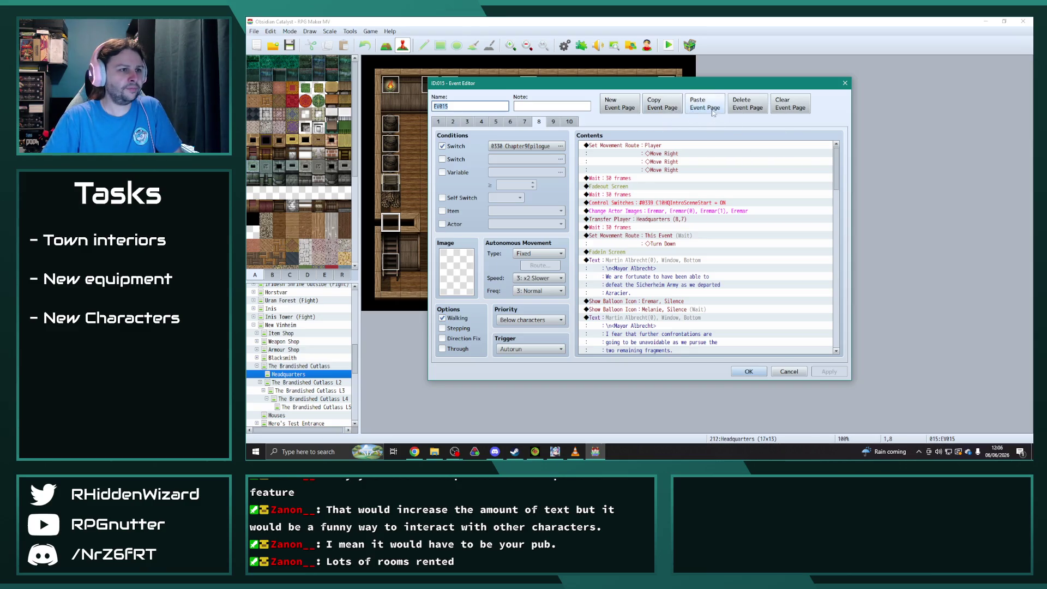
click(553, 121)
click(569, 121)
click(706, 107)
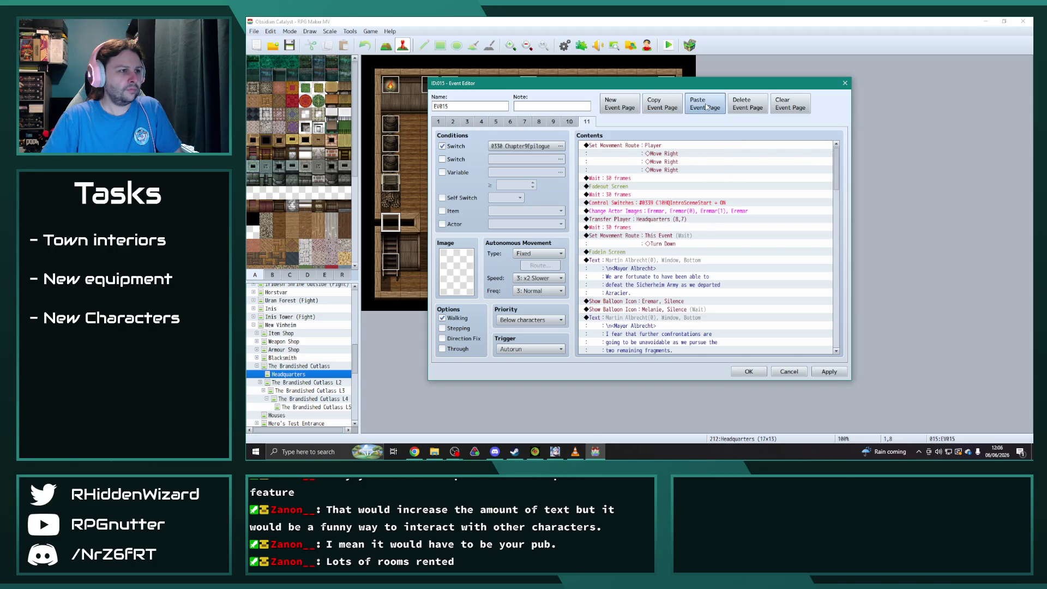
- Set page 11's switch condition to 0677 C10 Epilogue
click(560, 146)
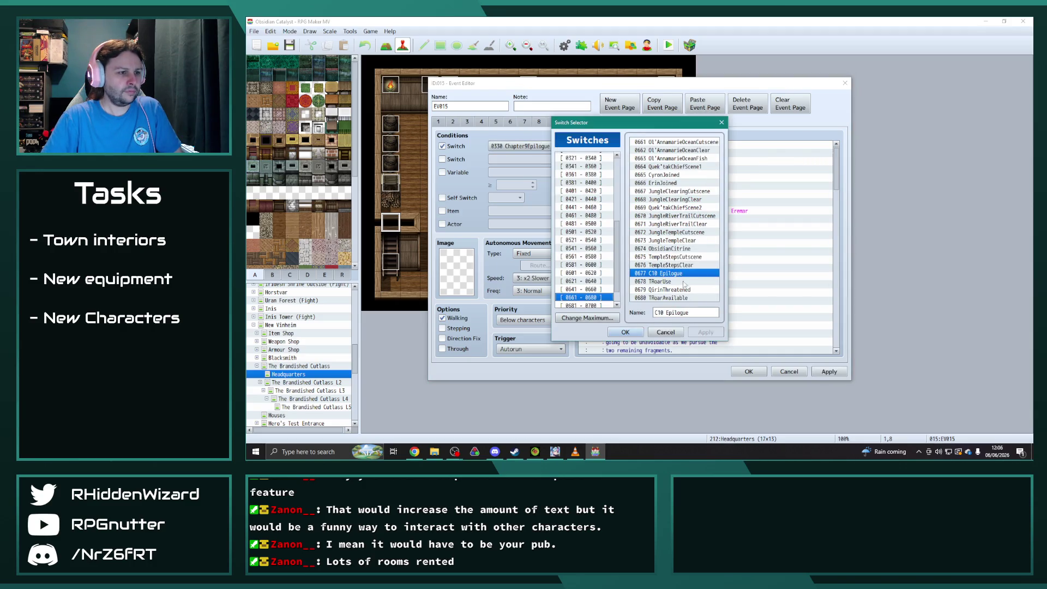
click(625, 332)
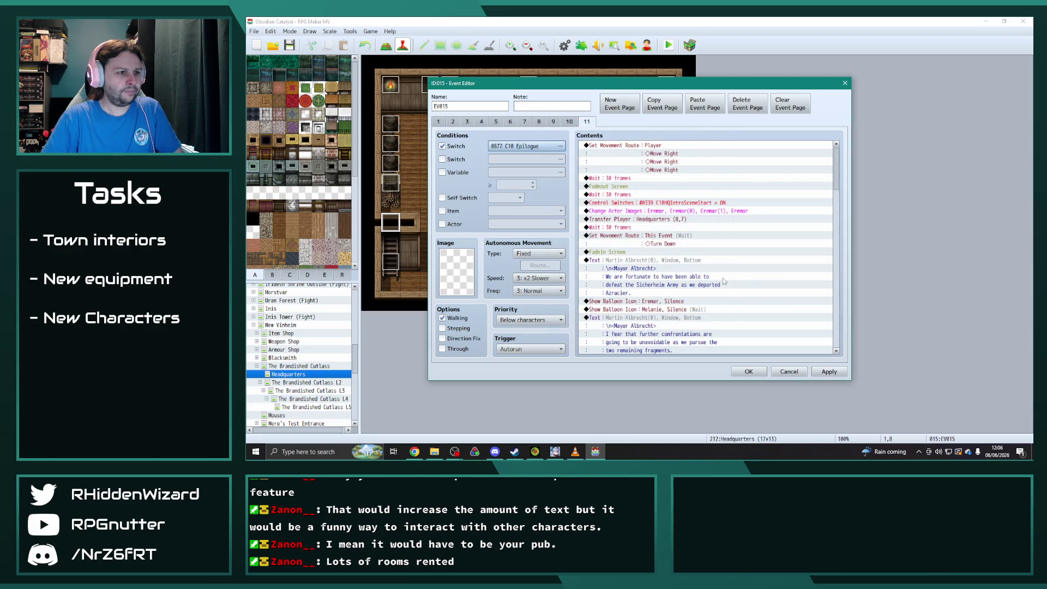
scroll(723, 280, down, 1)
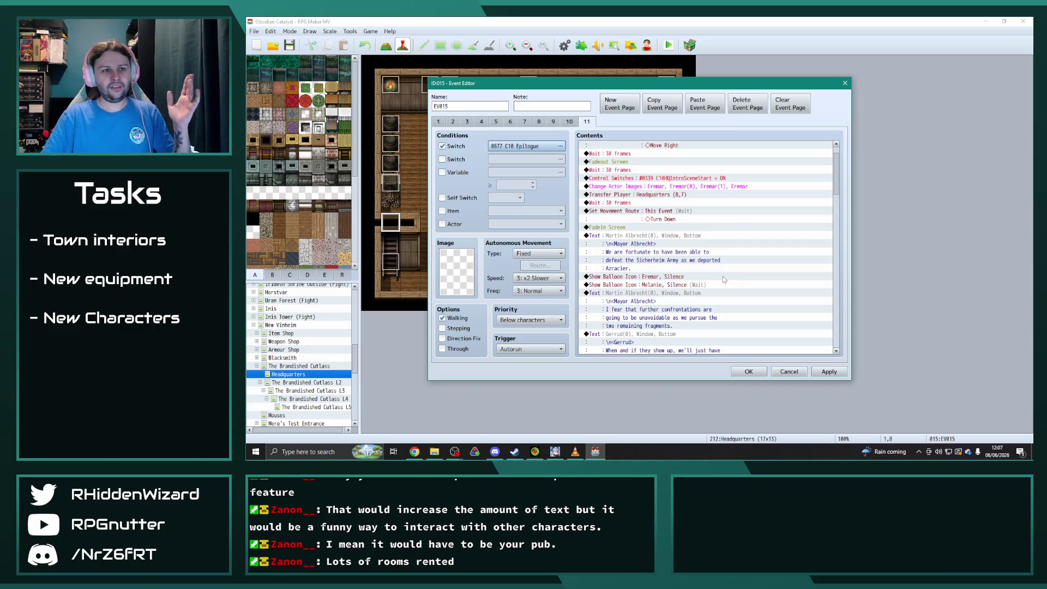
mouse_move(836, 169)
mouse_down()
mouse_move(848, 351)
mouse_move(857, 154)
mouse_up()
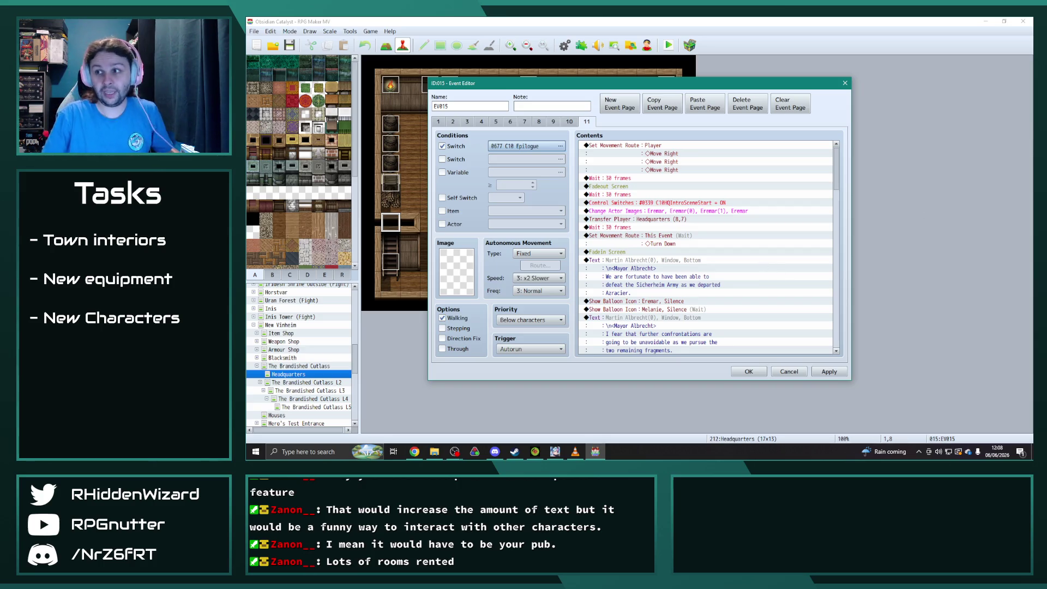
key(alt+Tab)
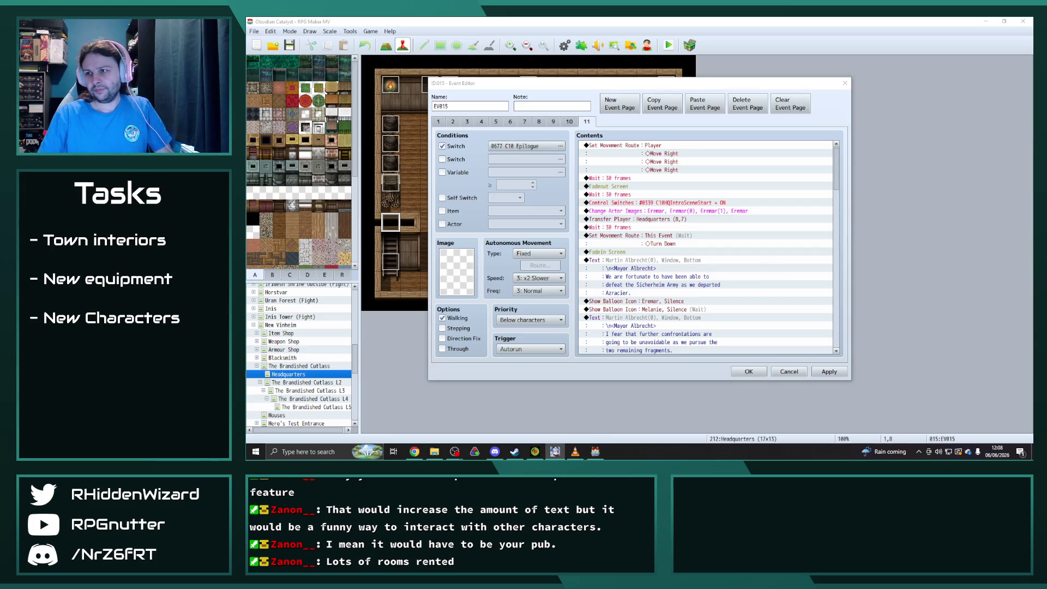
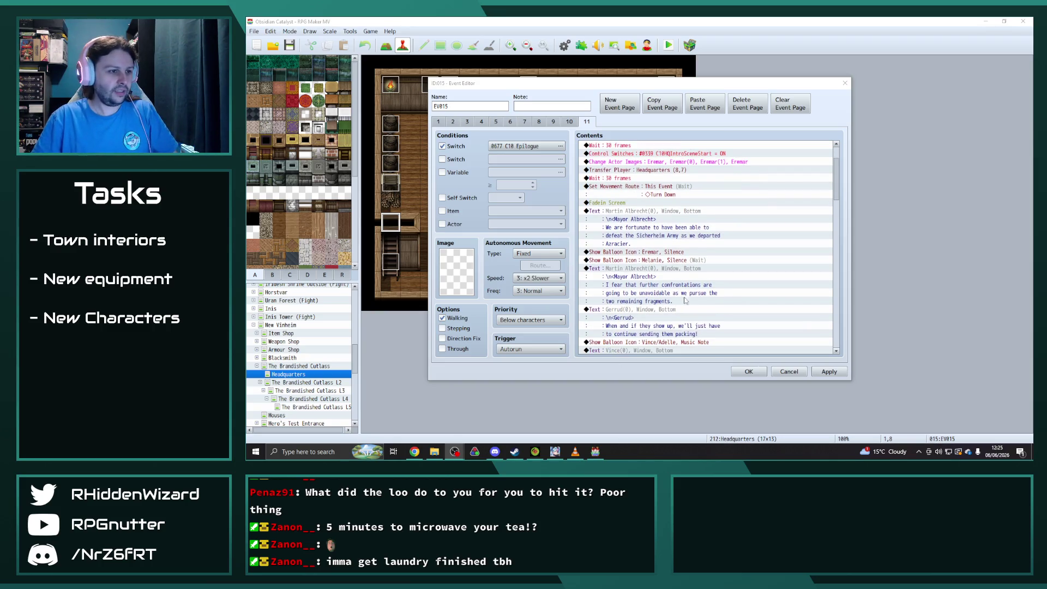
- Scroll to the end of EV015's page 11 dialogue, close the editor, and select Theodore's event
scroll(694, 301, down, 3)
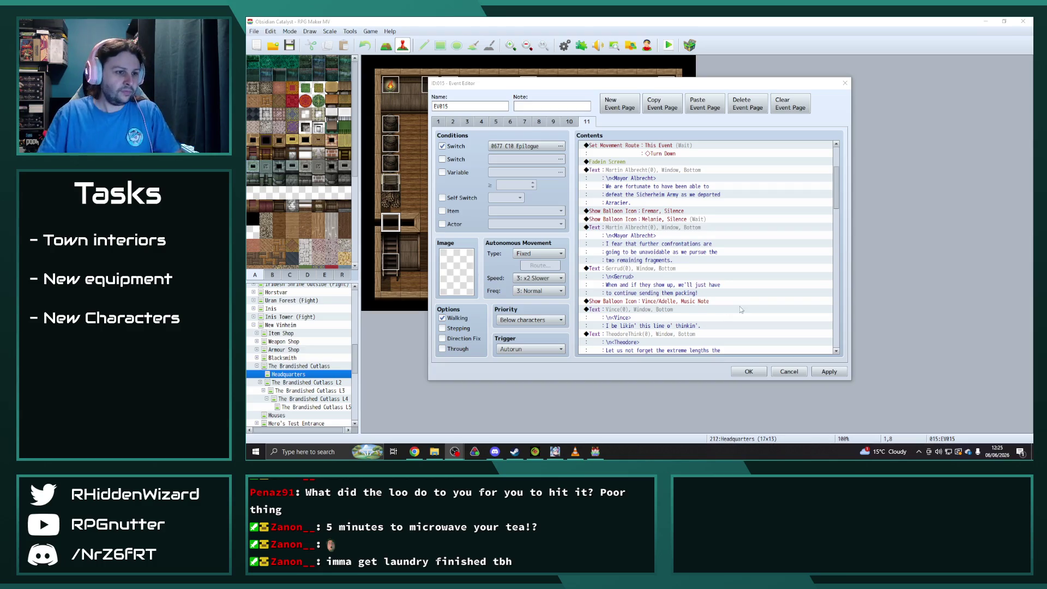
click(748, 371)
click(507, 185)
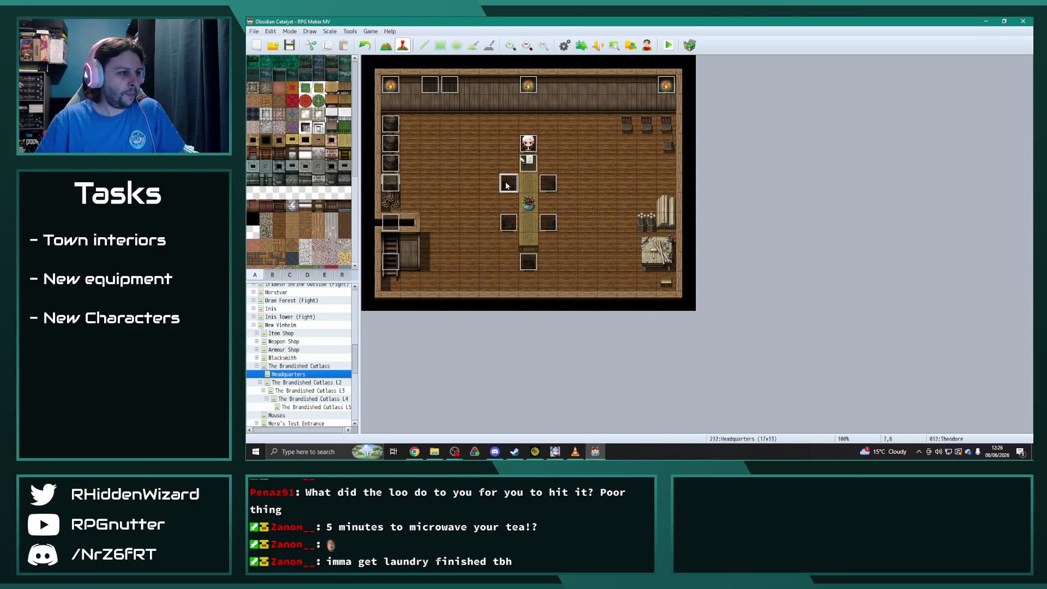
- Duplicate Theodore's page 9 as a new page 11
double_click(507, 185)
click(571, 123)
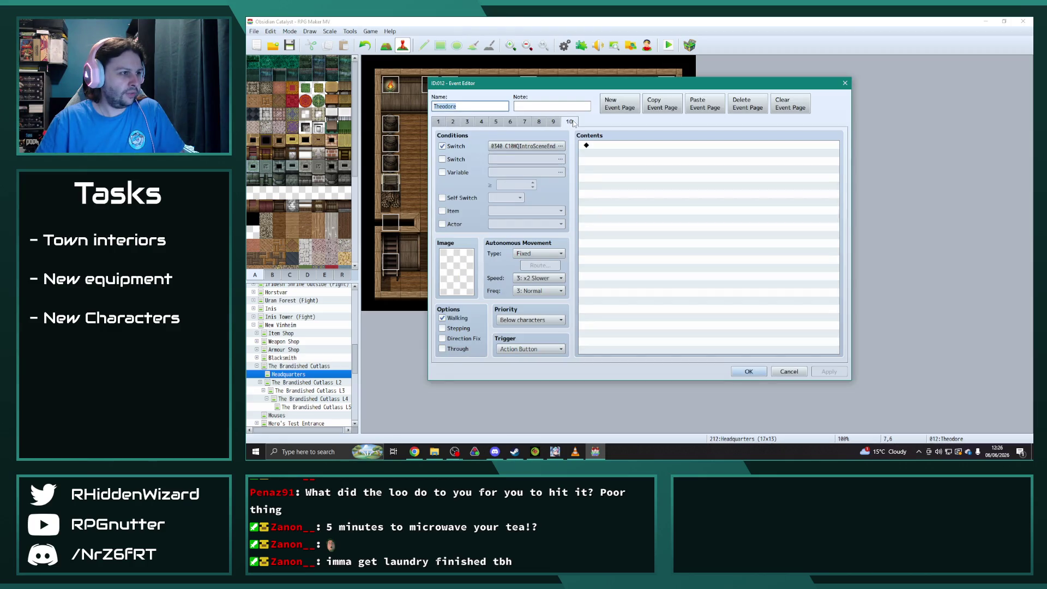
click(552, 122)
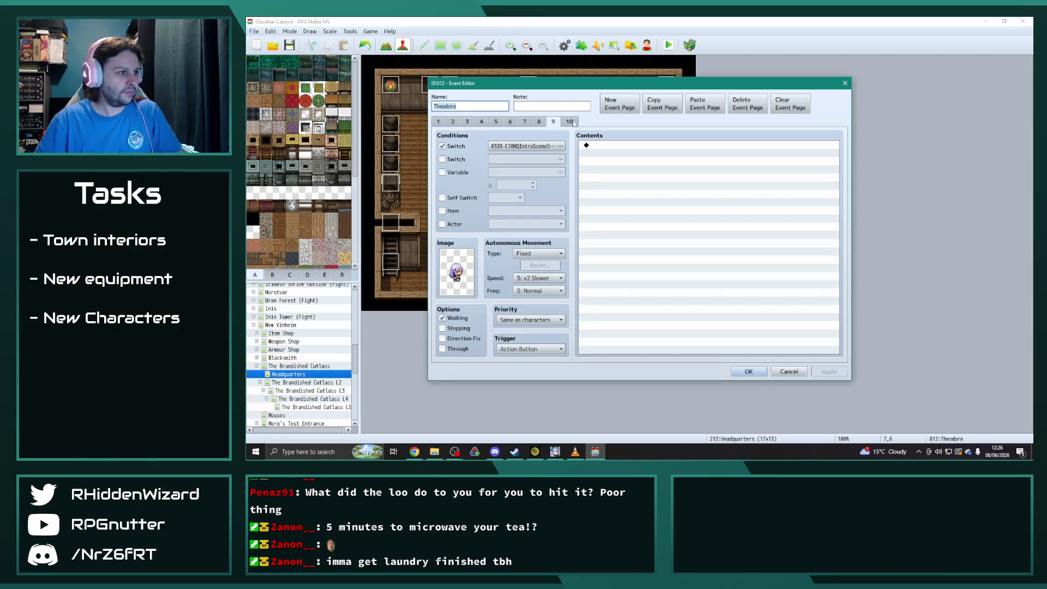
click(644, 110)
click(702, 106)
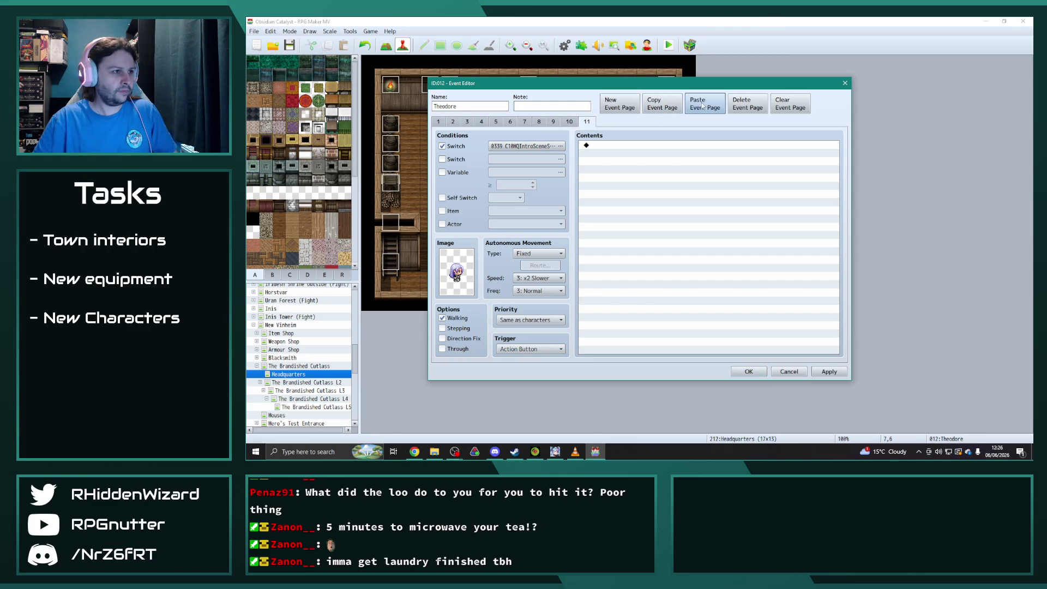
- Name switch 0724 'C11IntroHQScene' and make it page 11's condition
click(552, 146)
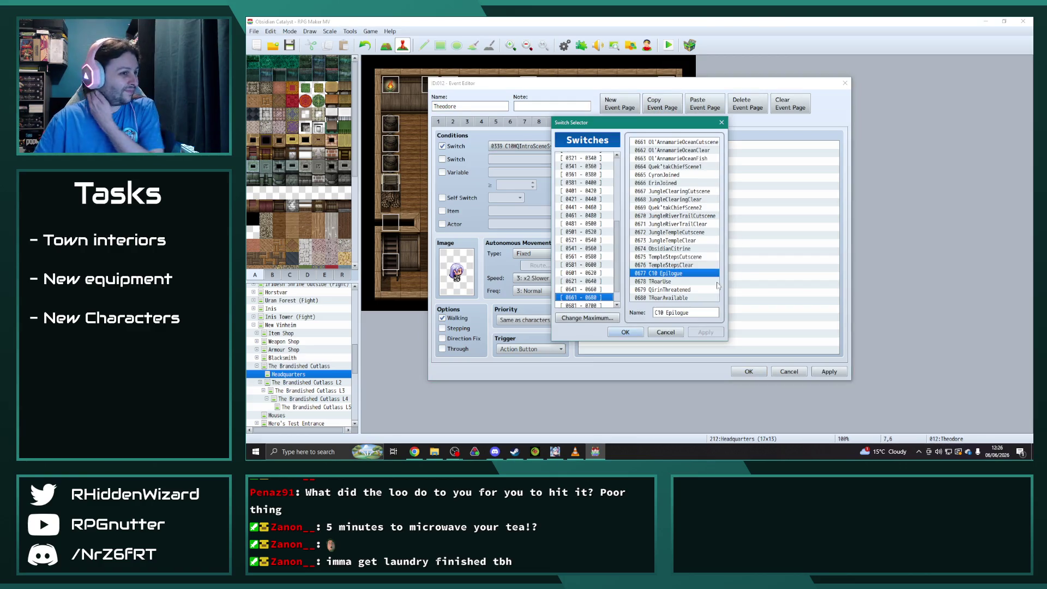
click(583, 305)
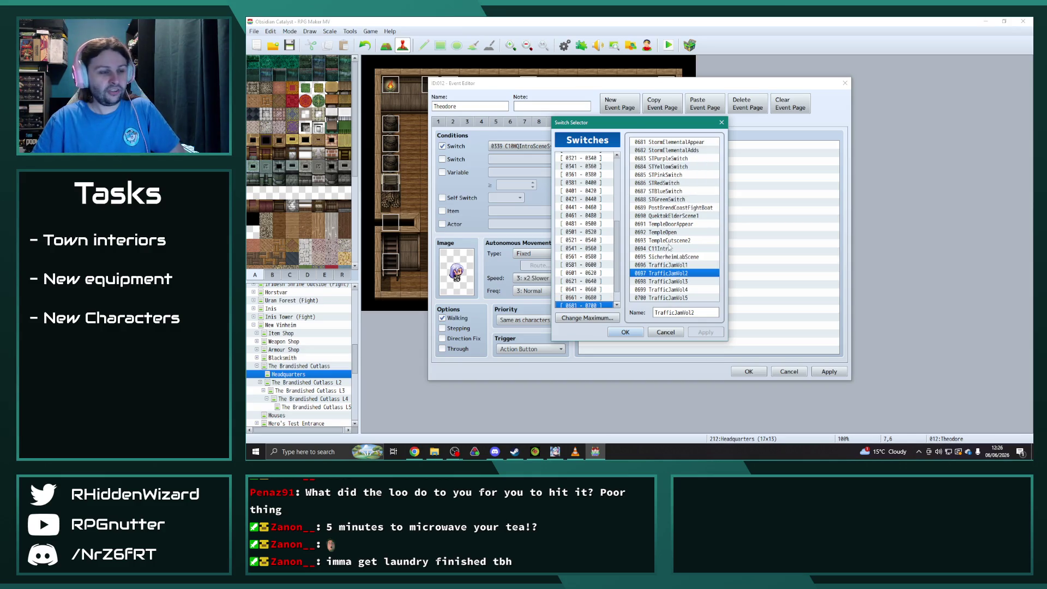
scroll(583, 250, down, 1)
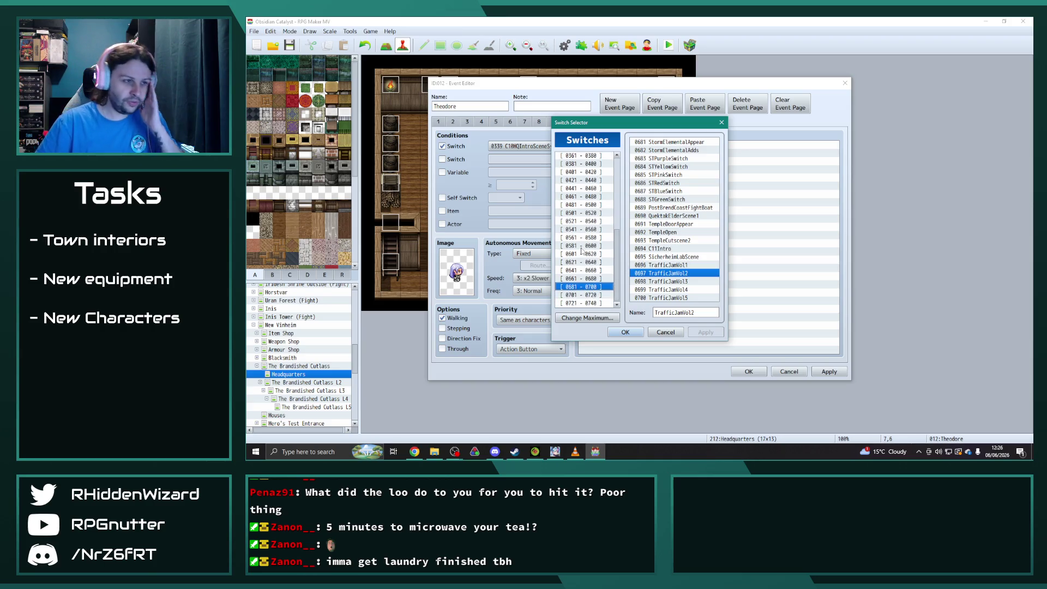
click(589, 296)
click(587, 303)
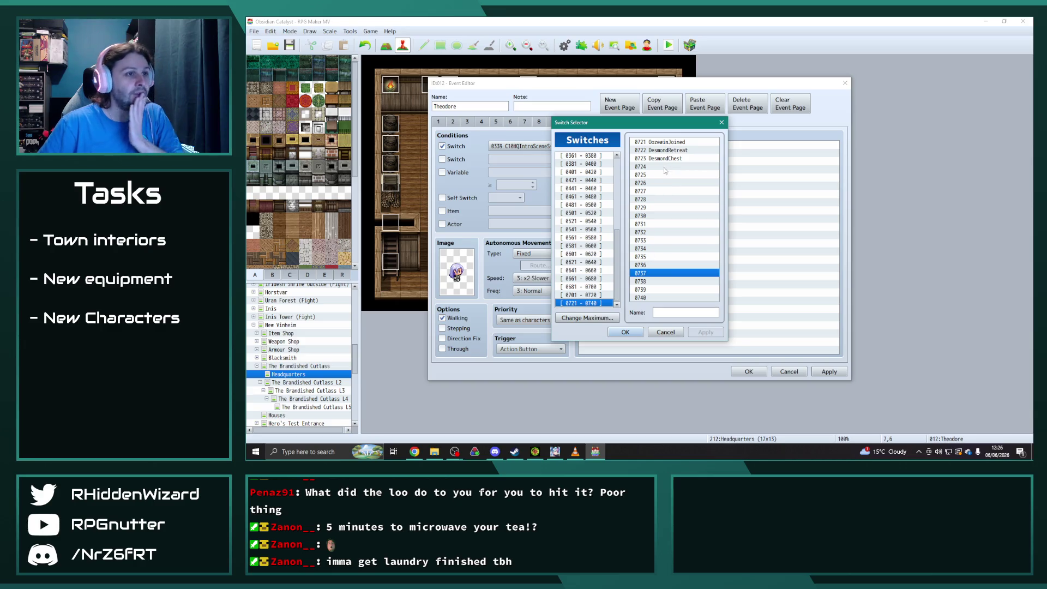
click(586, 295)
click(587, 303)
click(660, 167)
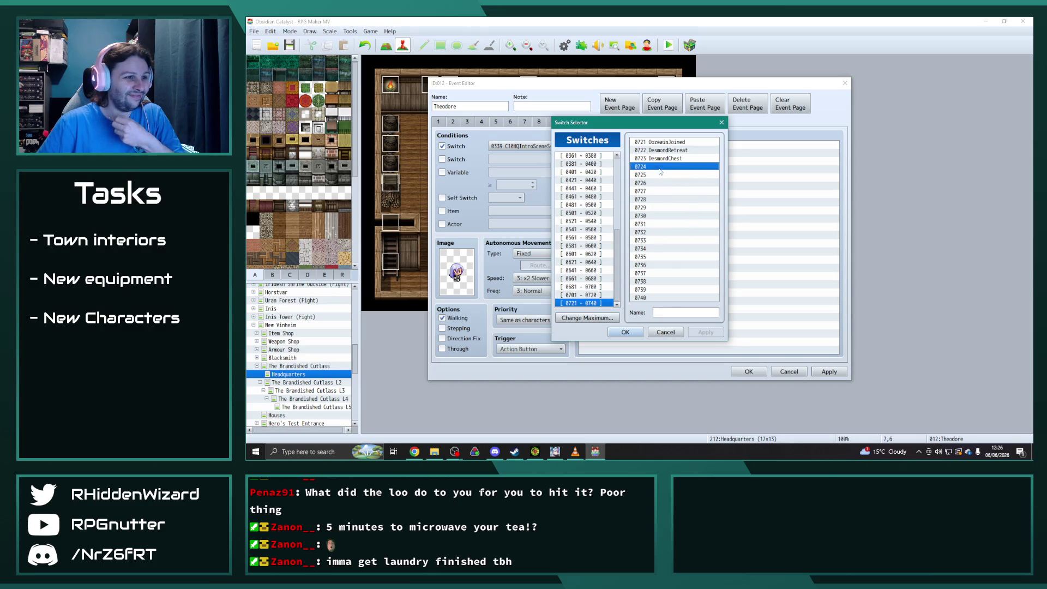
text(C11IntroHQScene)
click(711, 334)
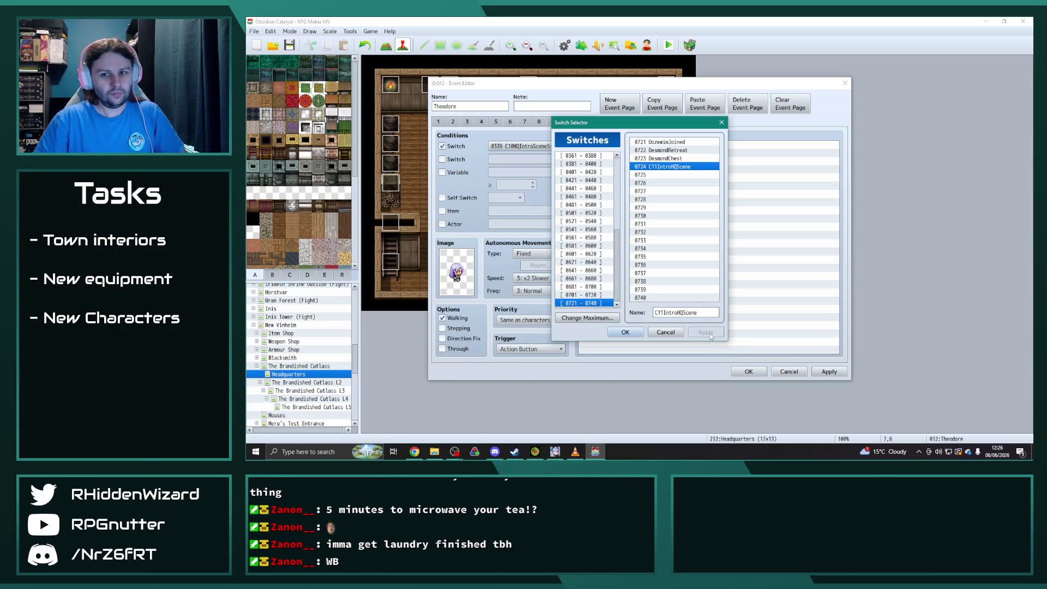
click(625, 332)
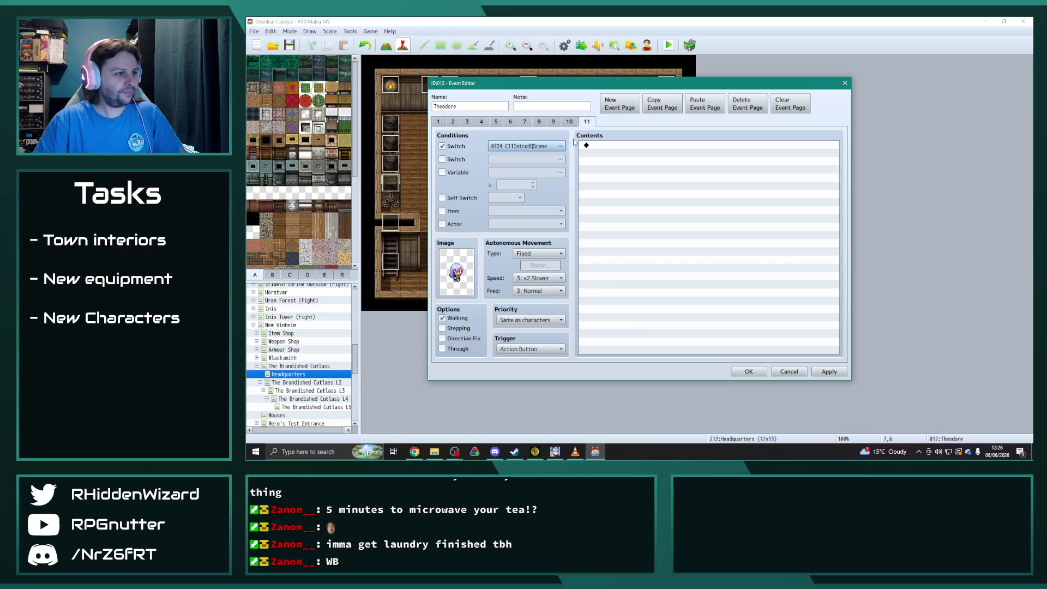
- Name switch 0725 'C11IntroHQEnd' by reusing the C11IntroHQ prefix
click(570, 122)
click(586, 121)
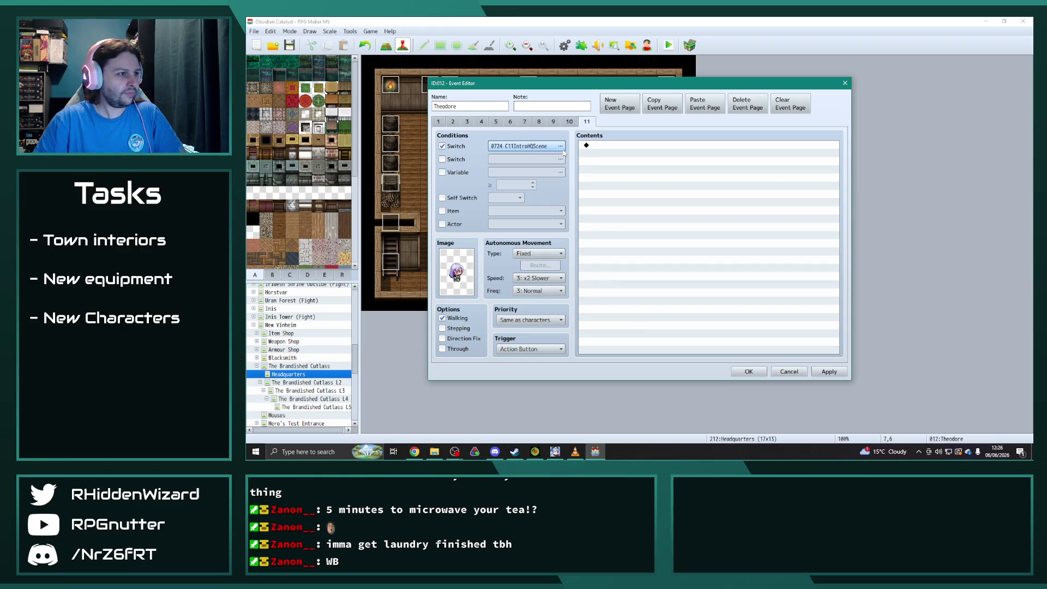
click(560, 147)
double_click(693, 311)
key(ctrl+c)
click(671, 175)
click(708, 313)
key(ctrl+v)
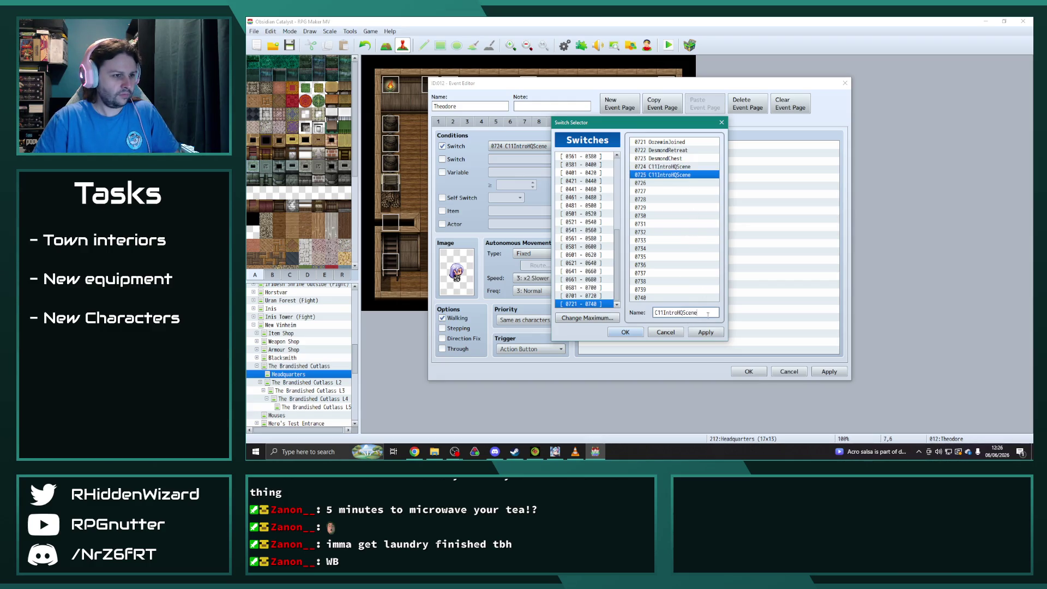
key(BackSpace)
key(BackSpace)
key(BackSpace)
text(End)
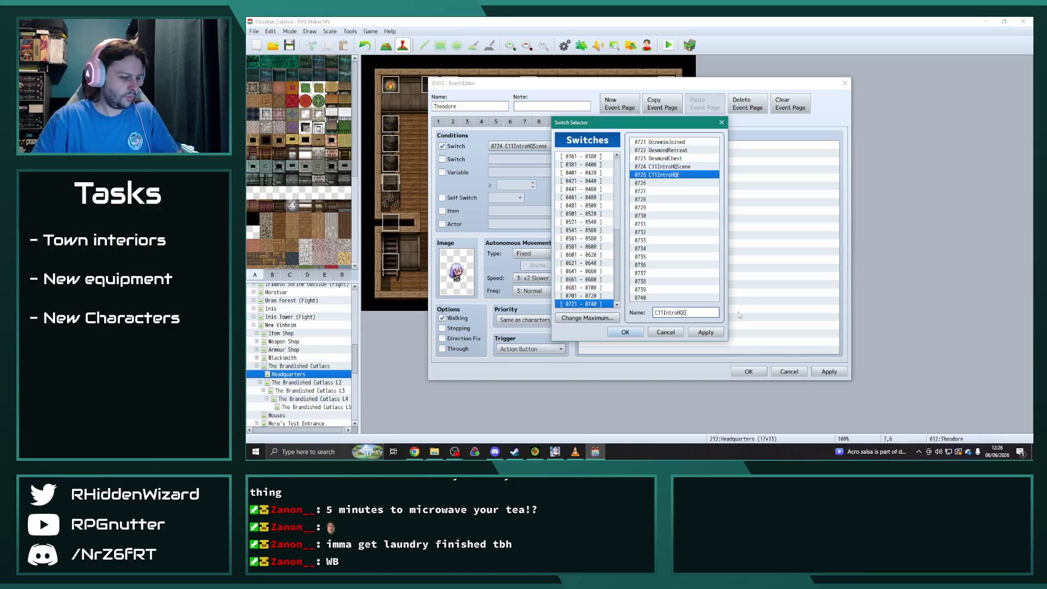
click(625, 332)
- Set page 11's switch condition back to 0724 C11IntroHQScene
click(570, 121)
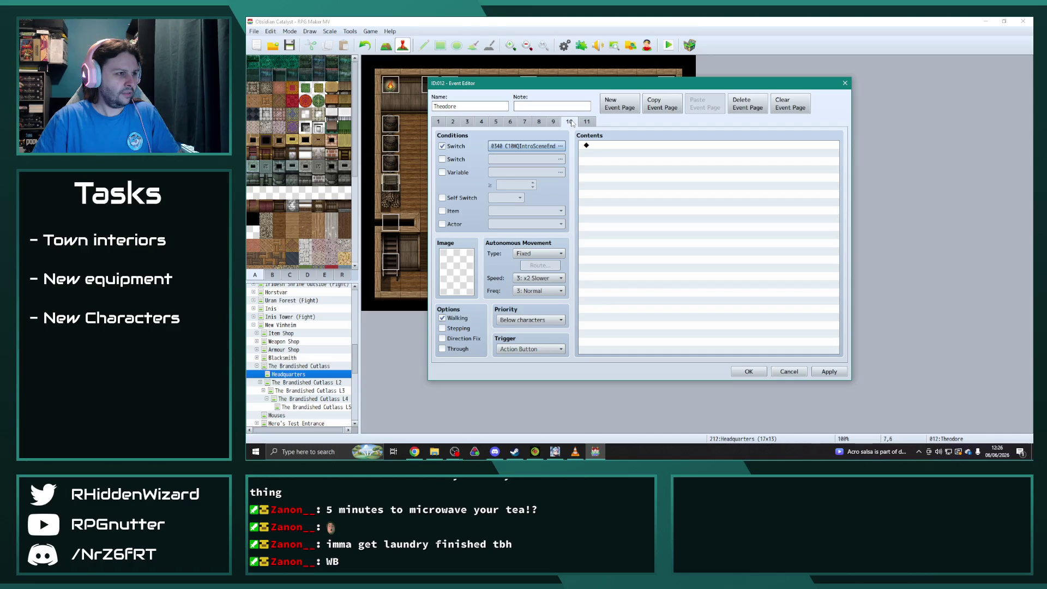
click(586, 123)
click(560, 147)
click(662, 166)
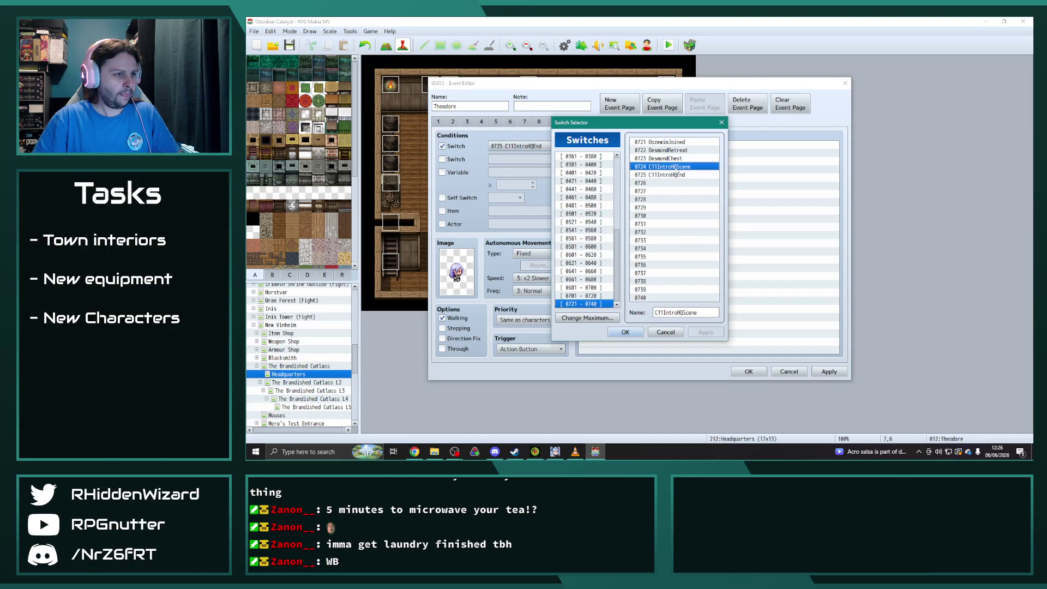
click(625, 332)
- Add a copy of page 10 as page 12, then save Theodore's event
click(570, 122)
click(662, 104)
click(586, 122)
click(704, 104)
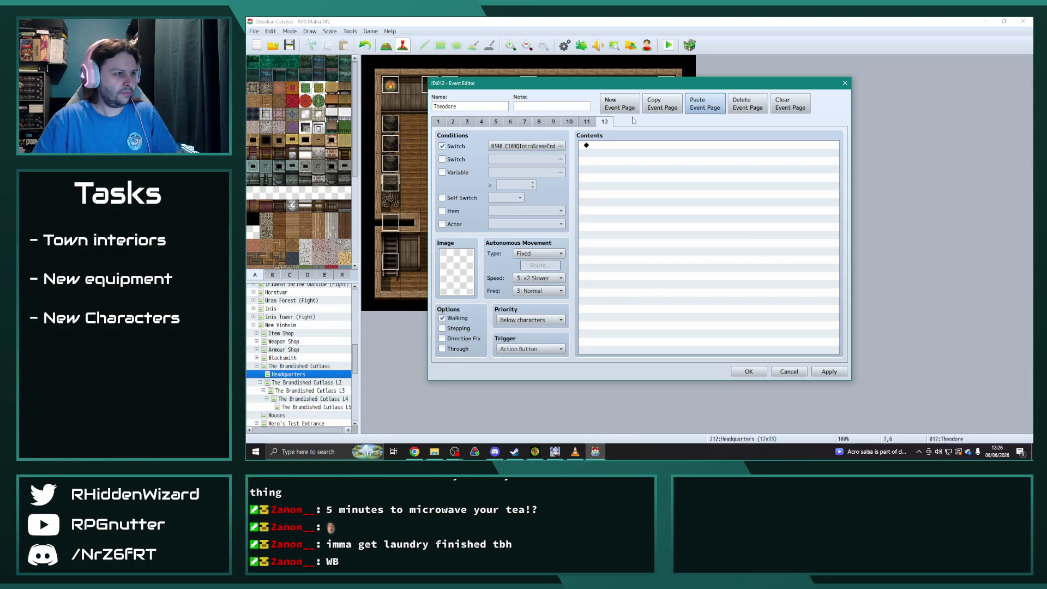
click(549, 147)
double_click(662, 166)
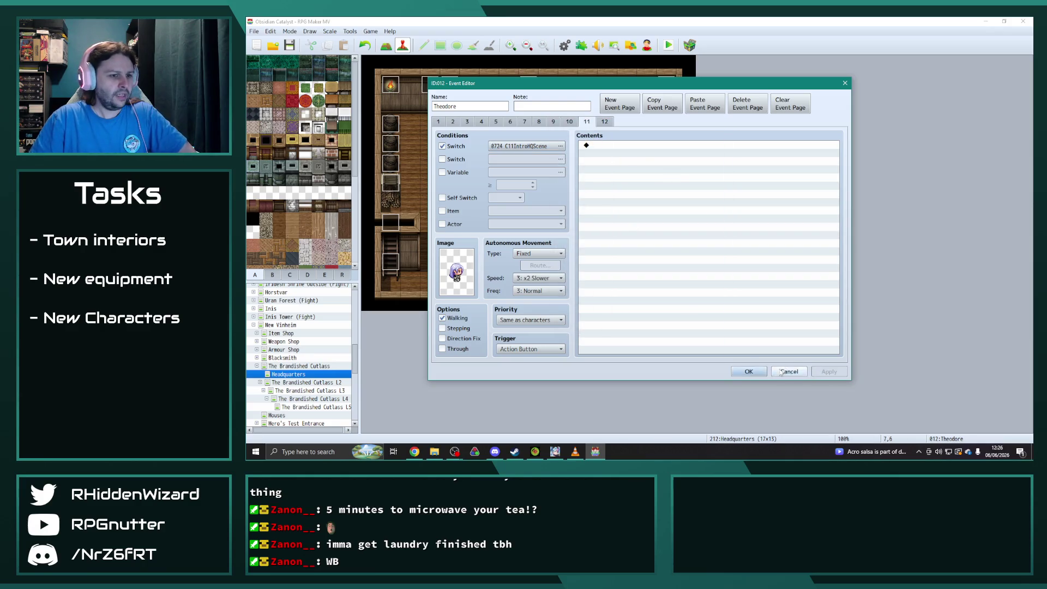
click(749, 371)
double_click(555, 187)
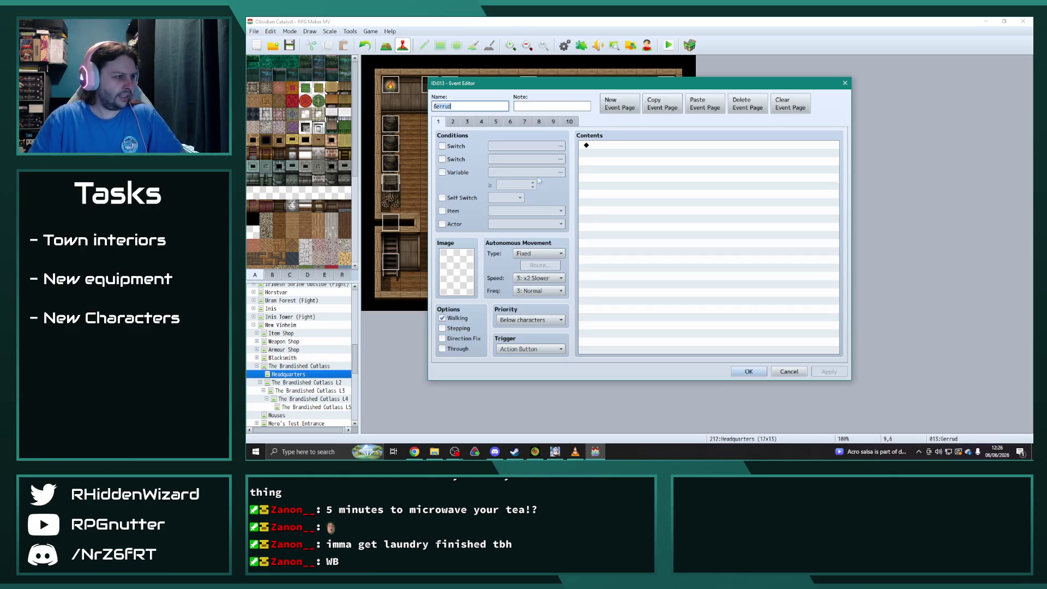
click(554, 121)
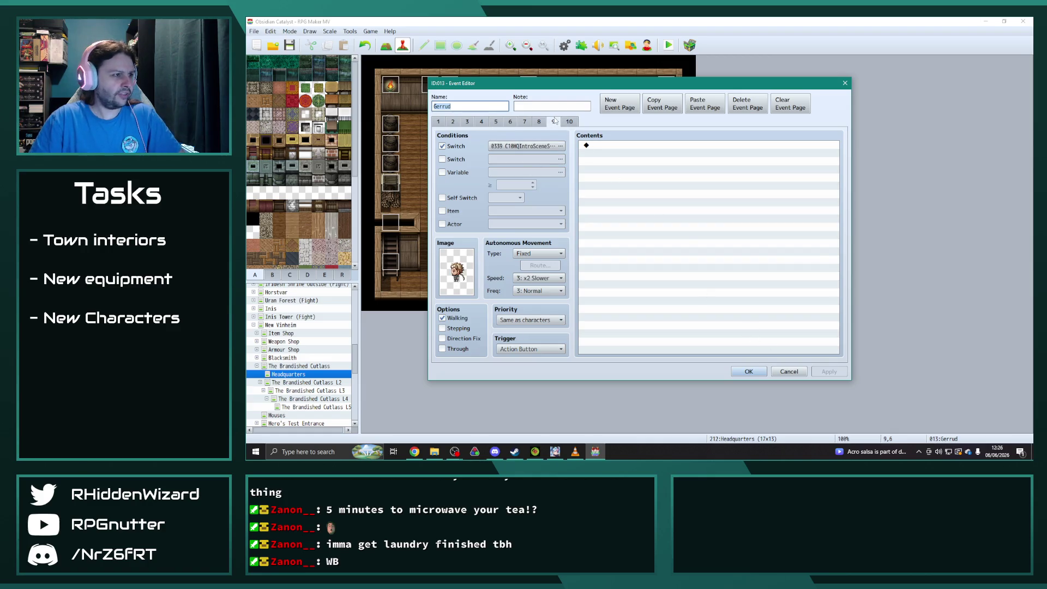
click(570, 121)
click(554, 121)
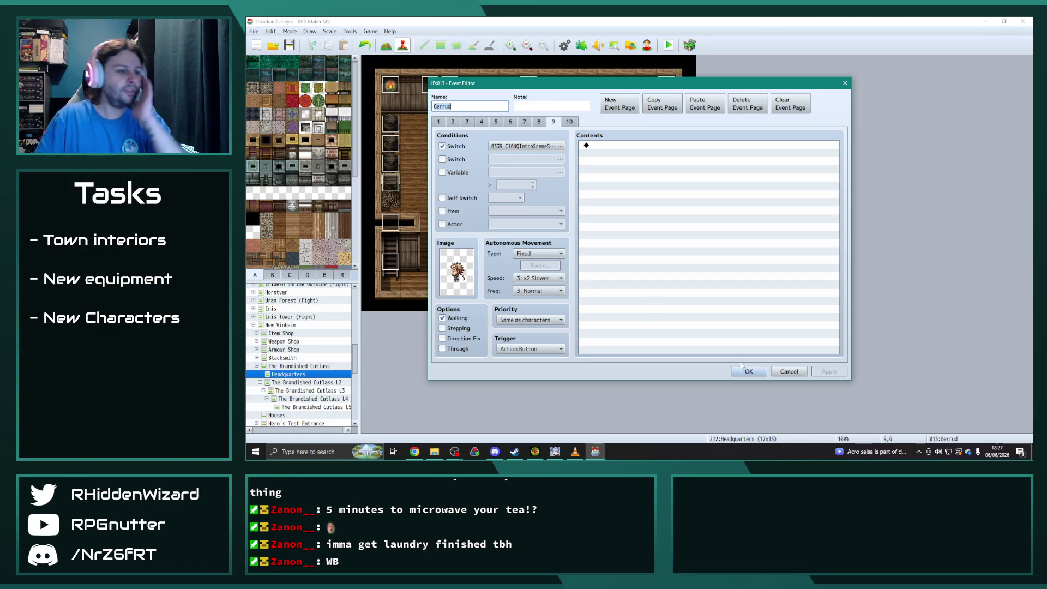
click(744, 369)
click(397, 261)
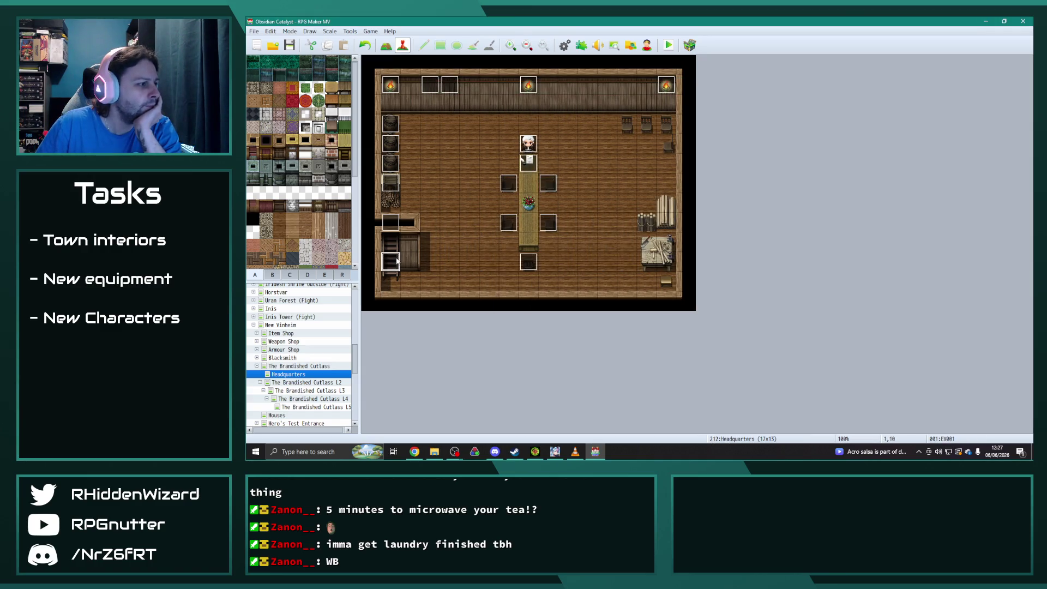
double_click(398, 262)
click(745, 374)
double_click(390, 222)
click(587, 122)
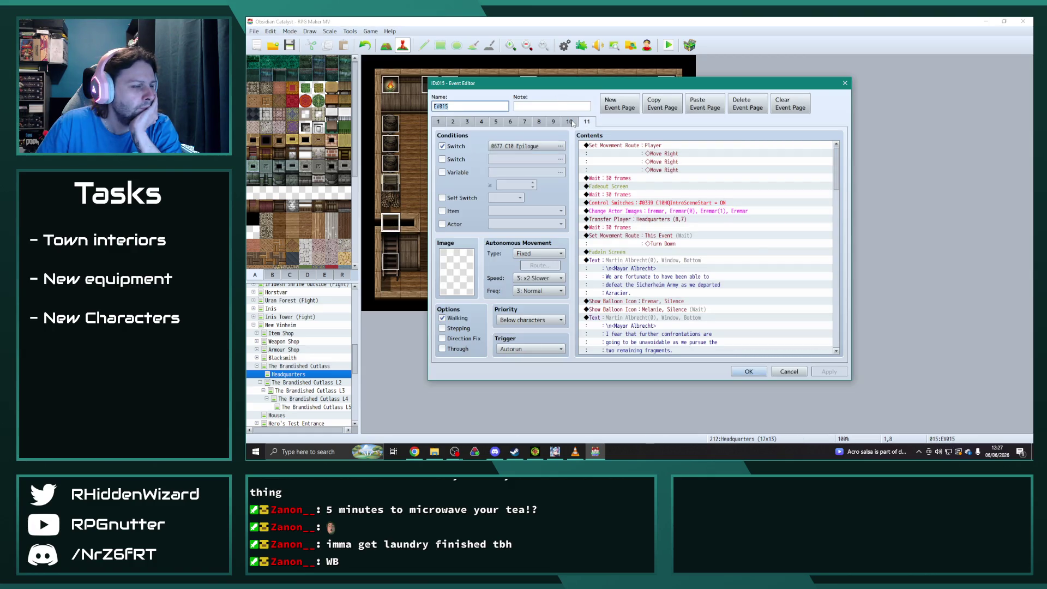
scroll(755, 246, down, 4)
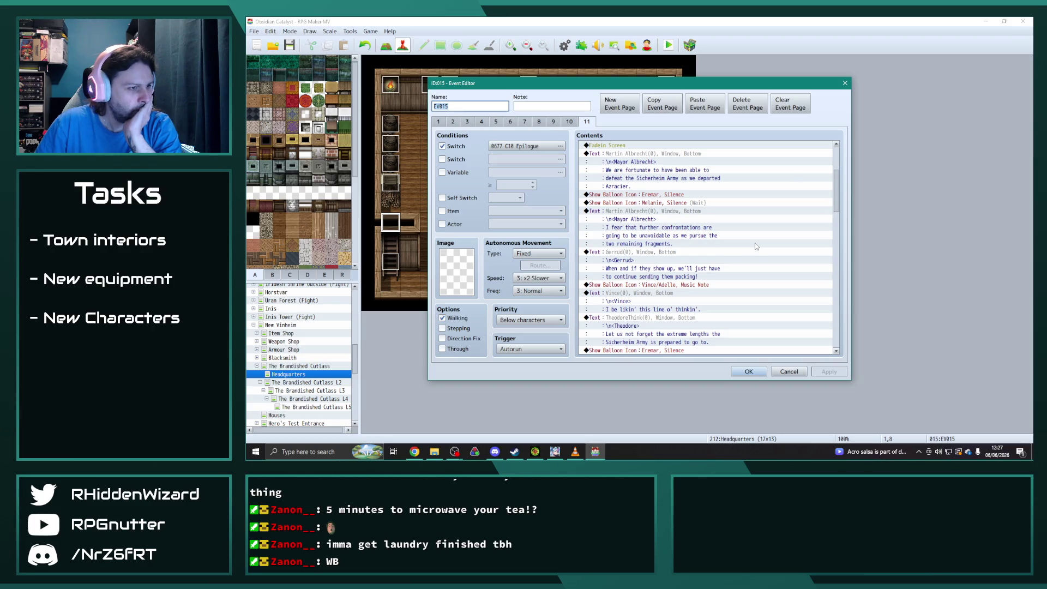
scroll(755, 246, up, 2)
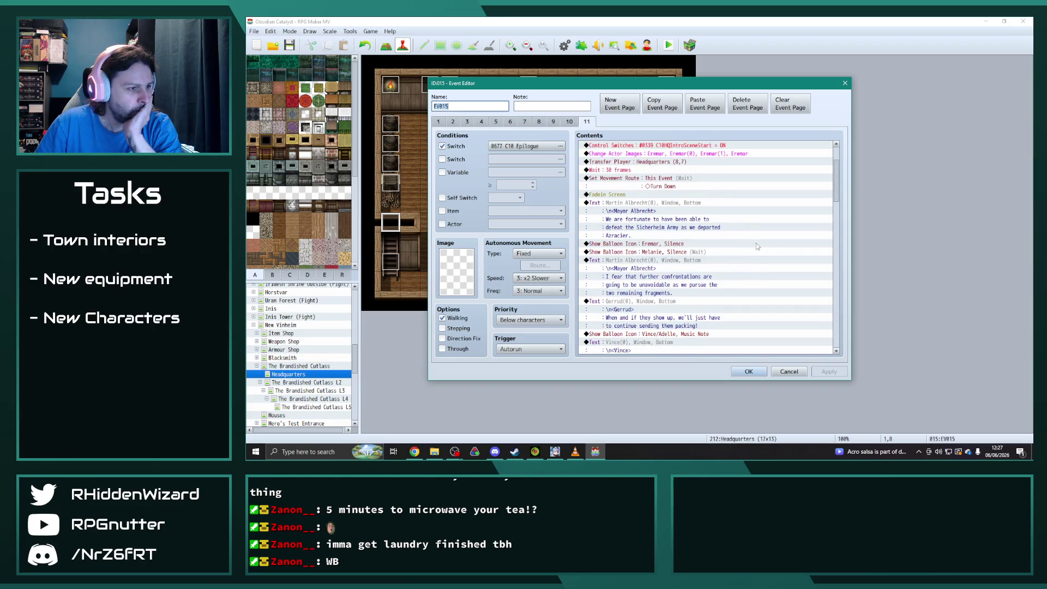
scroll(757, 247, down, 10)
scroll(768, 246, down, 10)
key(Escape)
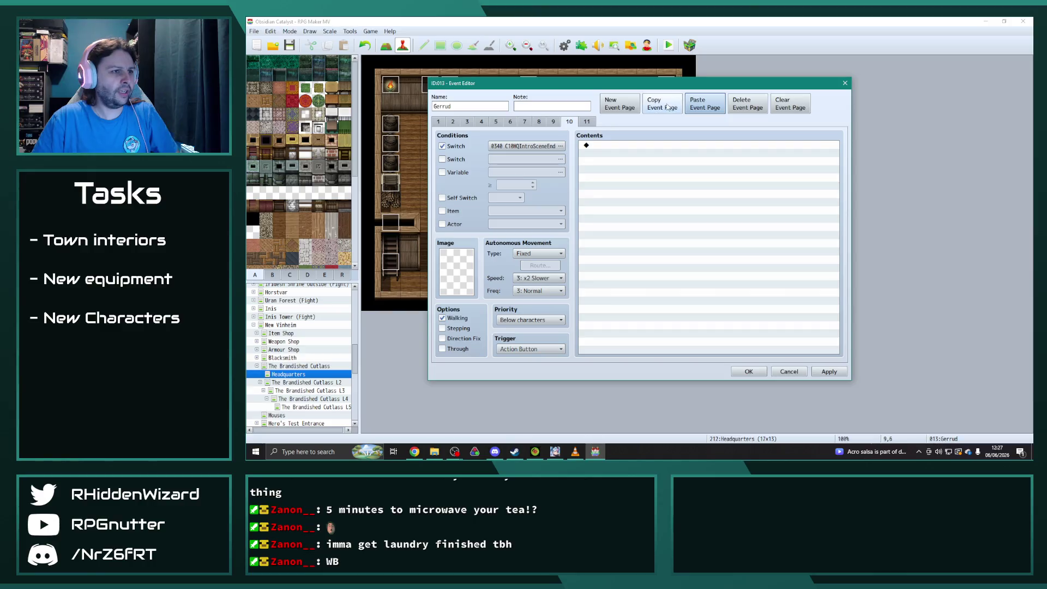
- Paste page 10 as Gerrud's page 12, condition pages 11/12 on C11IntroHQScene/C11IntroHQEnd, and save
click(668, 108)
click(587, 121)
click(702, 108)
click(560, 145)
double_click(672, 166)
click(596, 121)
click(561, 145)
double_click(662, 174)
click(828, 371)
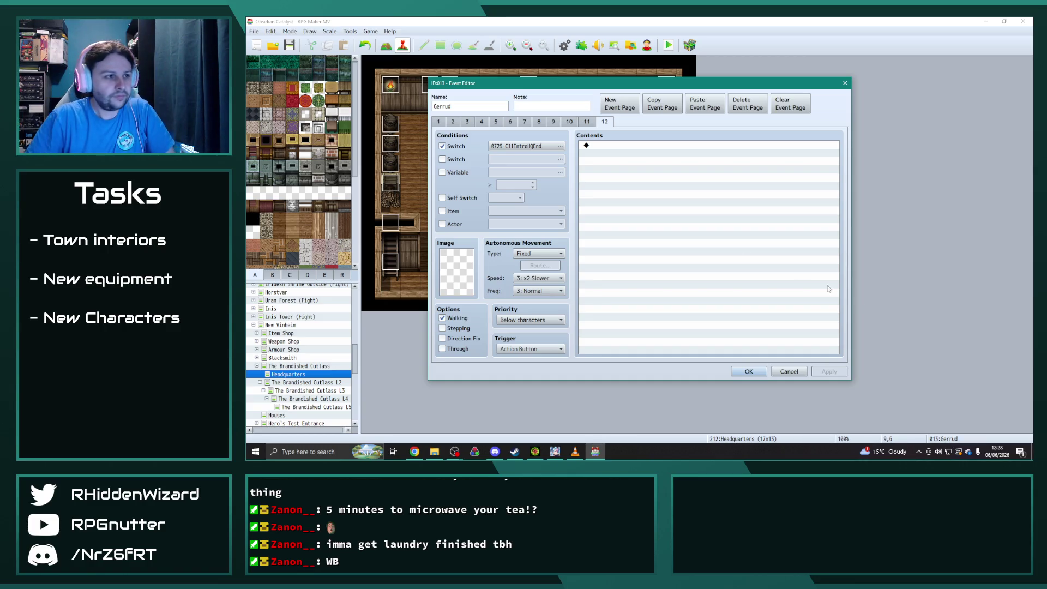
click(749, 371)
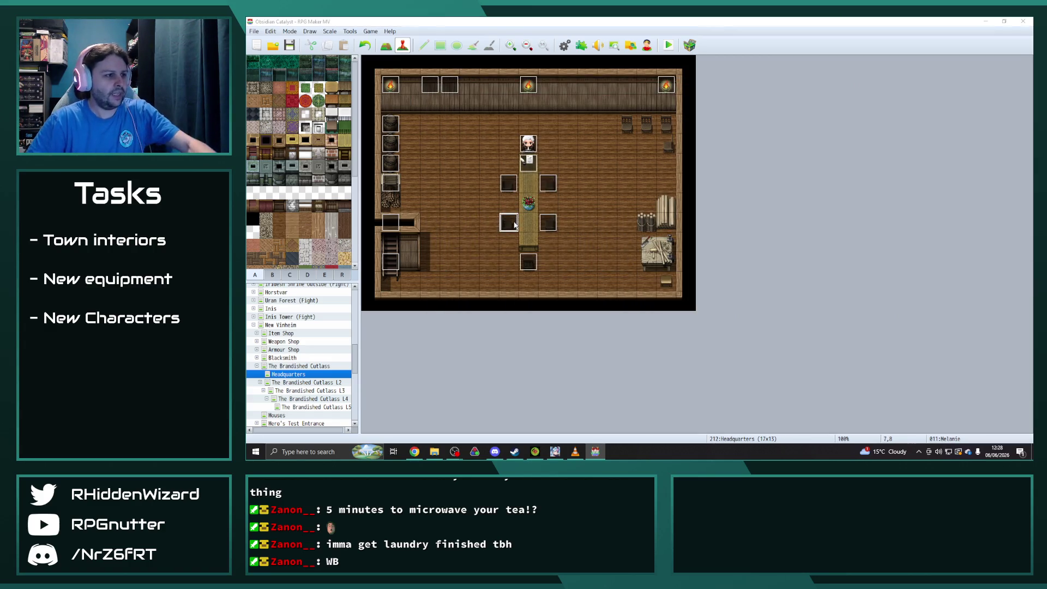
- Give Melanie's event new pages conditioned on C11IntroHQScene and C11IntroHQEnd, and save it
double_click(518, 223)
click(554, 121)
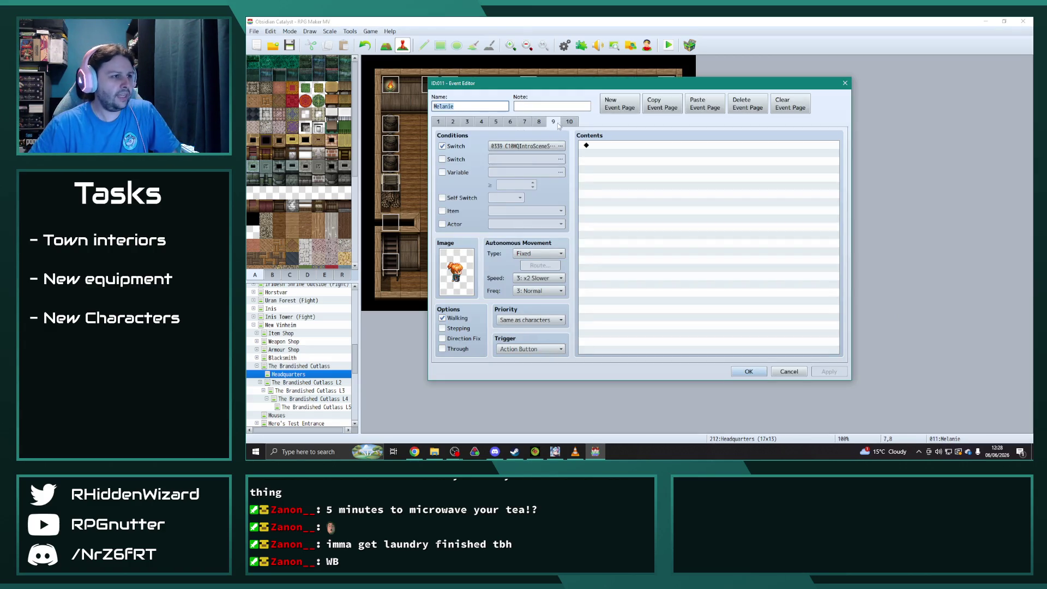
click(662, 103)
click(569, 121)
click(619, 103)
click(705, 105)
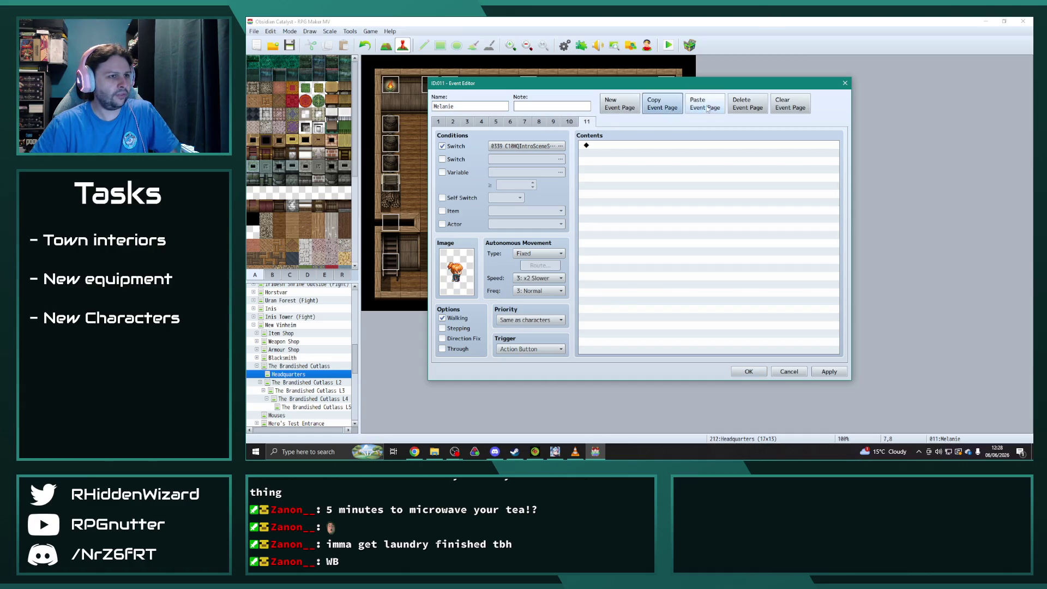
click(560, 146)
double_click(674, 167)
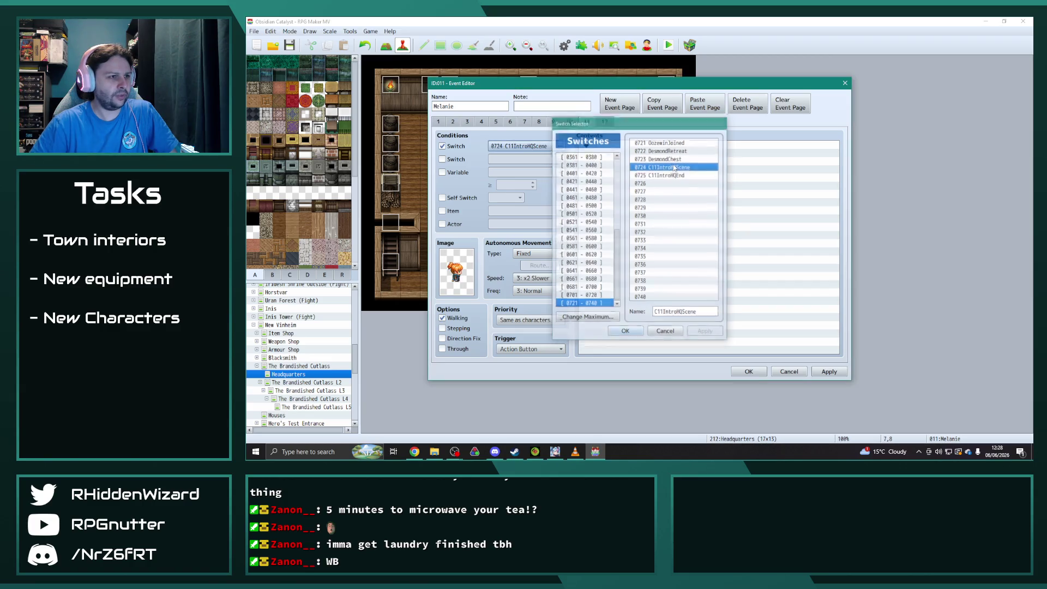
click(569, 121)
click(560, 146)
click(685, 175)
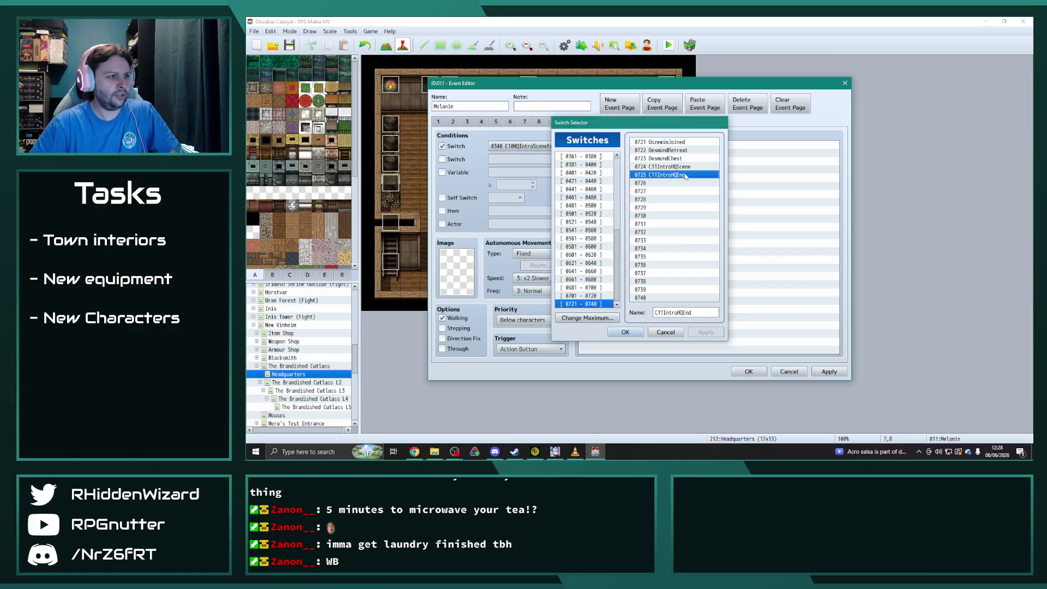
double_click(685, 175)
click(748, 372)
- Copy Vince/Adelle's page 9 into new pages 11 and 12
double_click(548, 222)
click(453, 122)
click(468, 121)
click(481, 122)
click(496, 121)
click(510, 121)
click(525, 122)
click(538, 122)
click(553, 121)
click(570, 122)
click(553, 122)
click(668, 109)
click(569, 121)
click(704, 104)
click(671, 109)
- Set Vince/Adelle's pages 11 and 12 to switches C11IntroHQScene and C11IntroHQEnd, and close
click(587, 122)
click(705, 103)
click(586, 121)
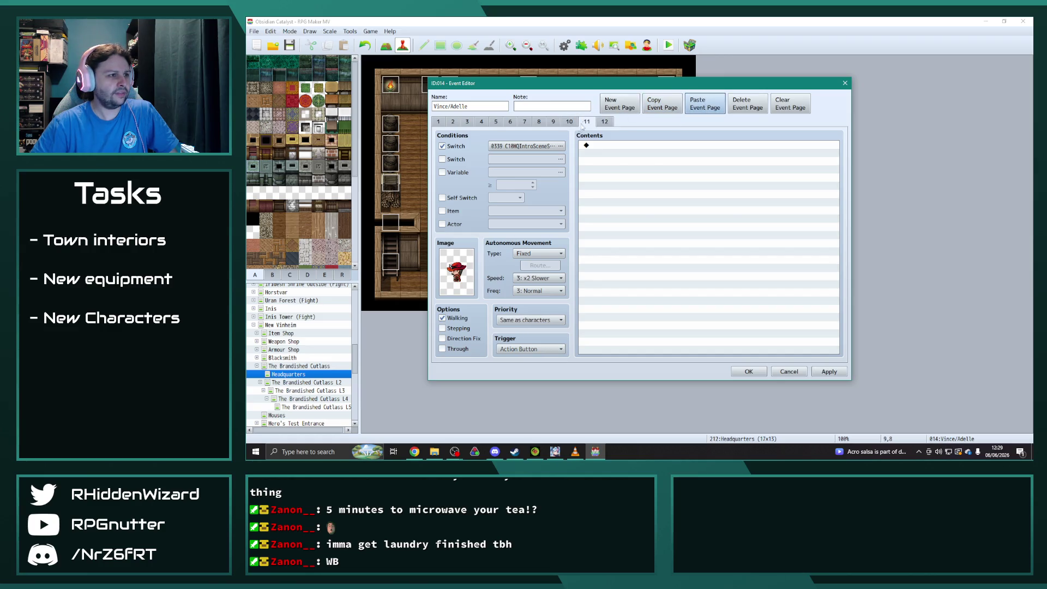
click(559, 146)
click(671, 166)
click(624, 332)
click(569, 121)
click(561, 146)
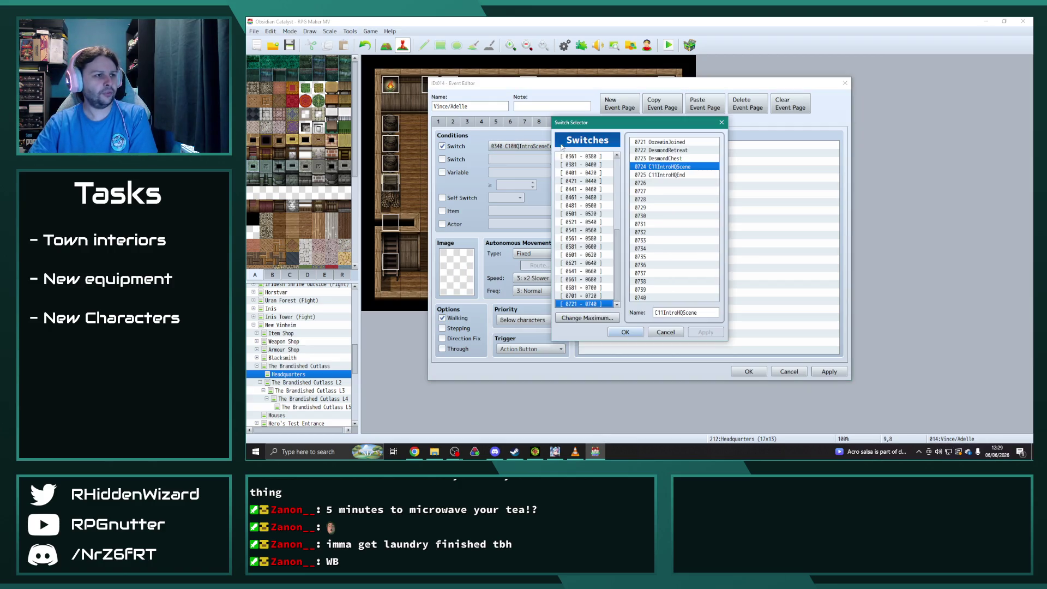
double_click(671, 174)
click(827, 372)
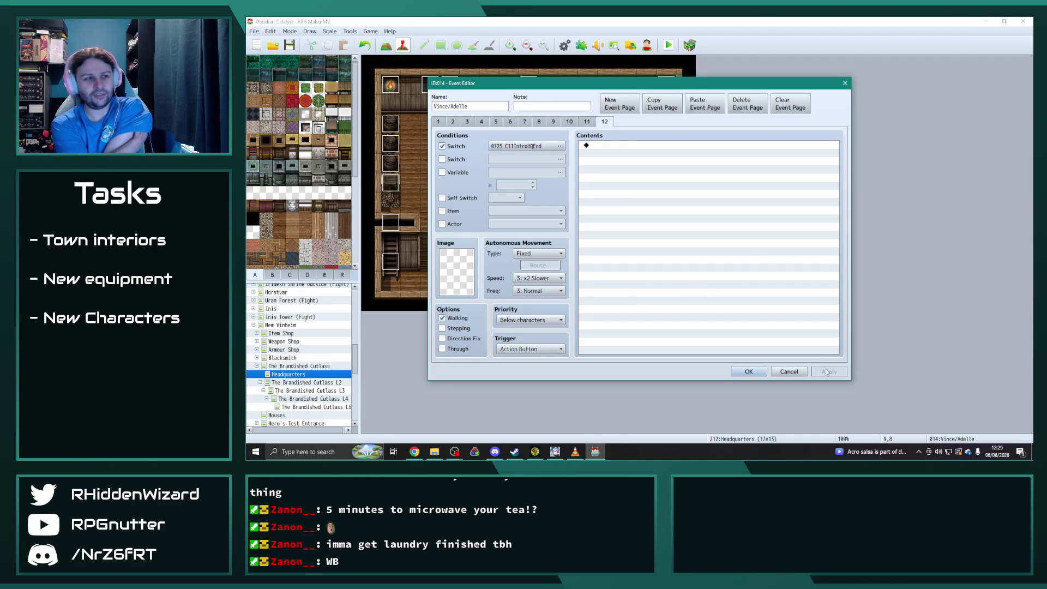
click(788, 373)
- Copy Eremar's page 9 as page 11, conditioned on C11IntroHQScene
double_click(534, 256)
click(554, 122)
click(663, 104)
click(705, 103)
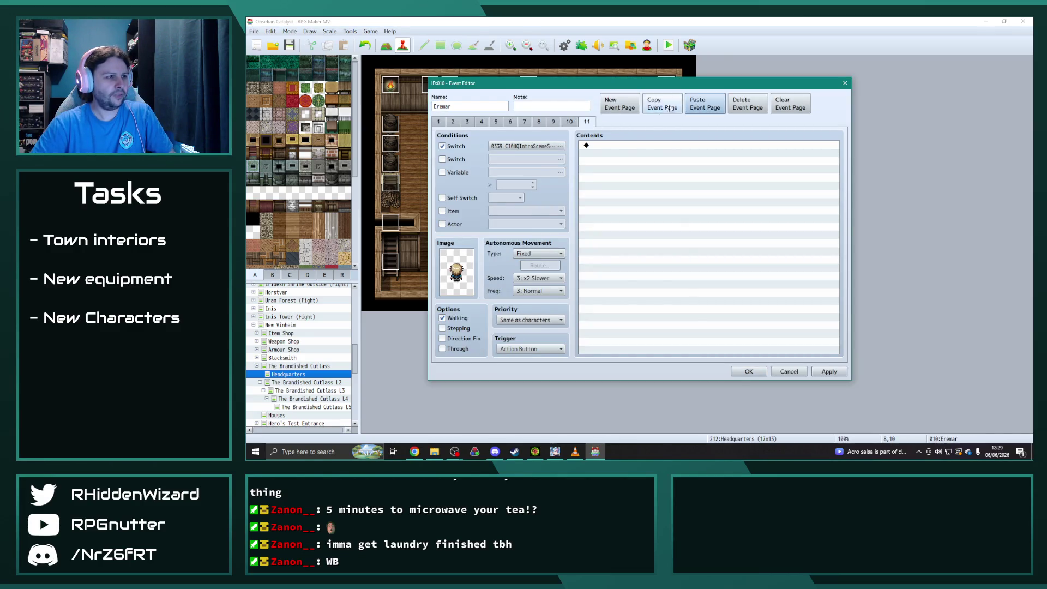
click(543, 145)
double_click(708, 171)
- Copy Eremar's page 10 as page 12 on C11IntroHQEnd and save the event
click(568, 121)
click(662, 104)
click(587, 121)
click(704, 104)
click(526, 145)
double_click(668, 175)
click(828, 371)
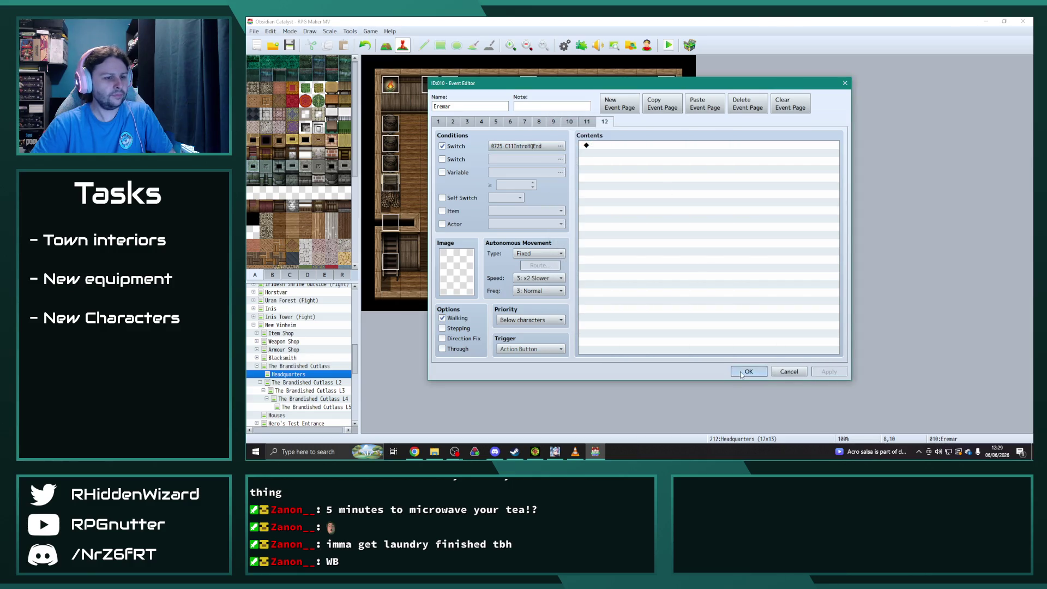
click(740, 373)
double_click(391, 223)
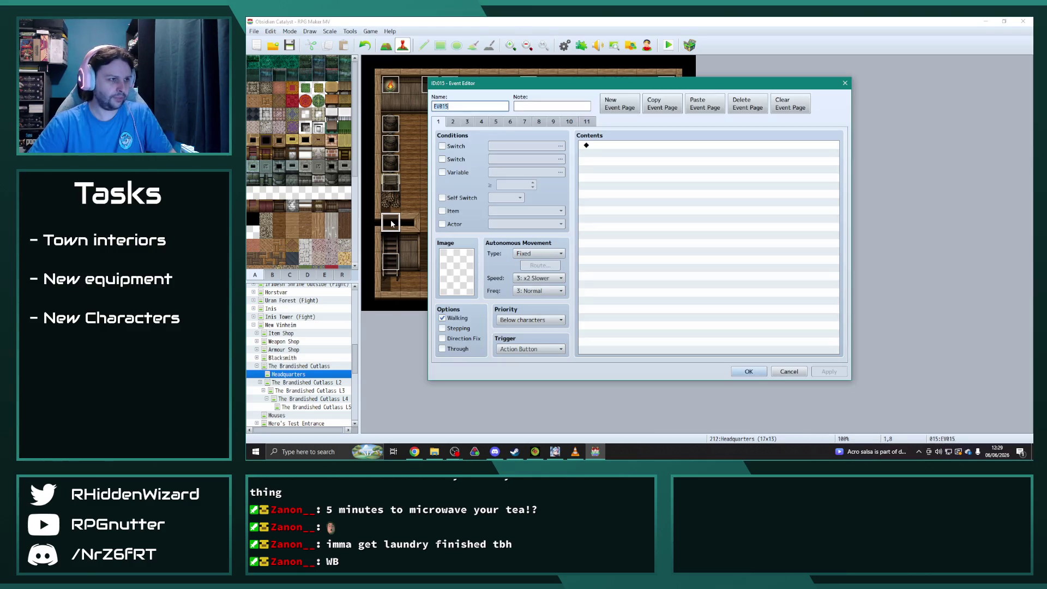
- Compare EV015's pages 9, 10 and 11 to pick the page to duplicate
click(570, 121)
click(584, 122)
click(570, 121)
click(553, 121)
click(570, 122)
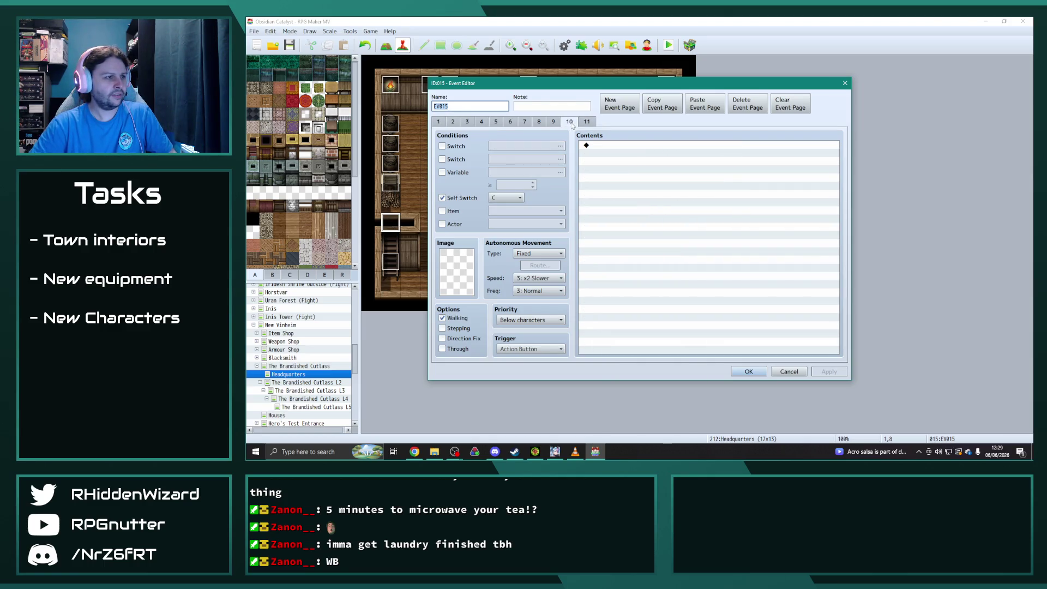
click(555, 122)
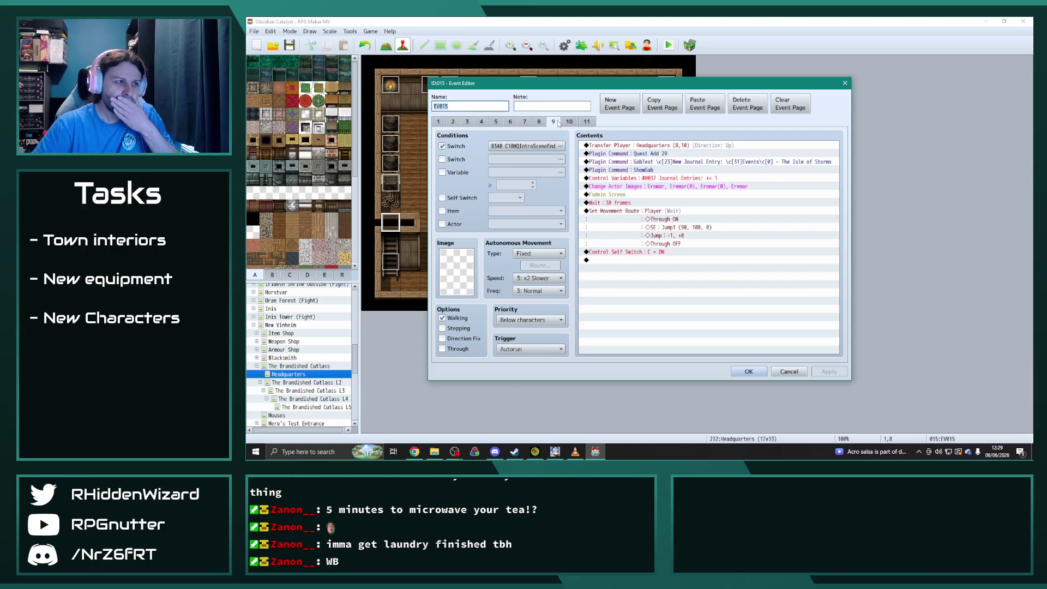
click(584, 121)
click(554, 122)
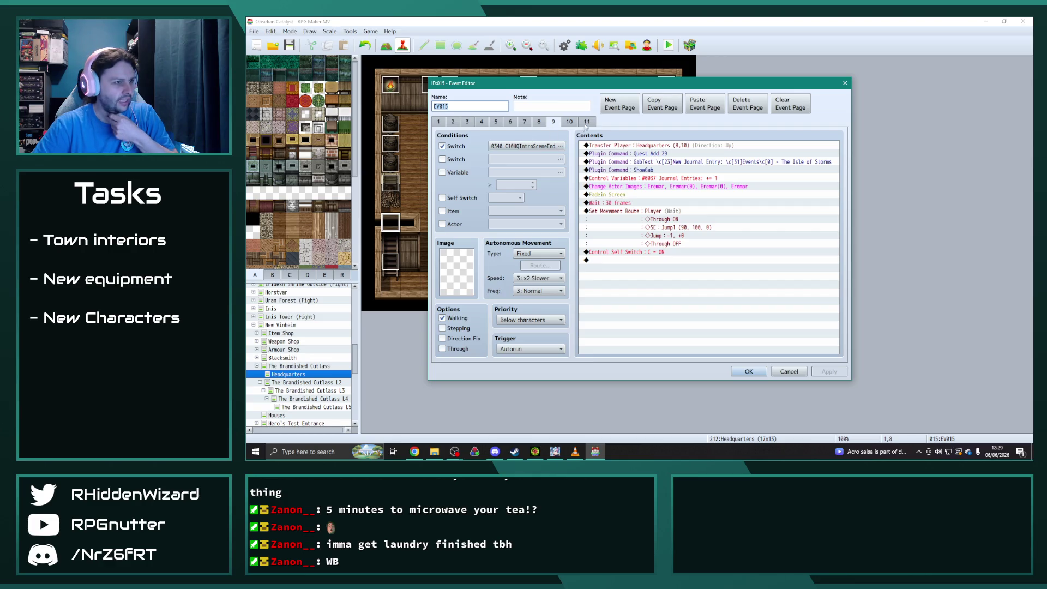
- Copy page 9 into a new page 12 triggered by switch 0725 C11IntroHQEnd
click(662, 104)
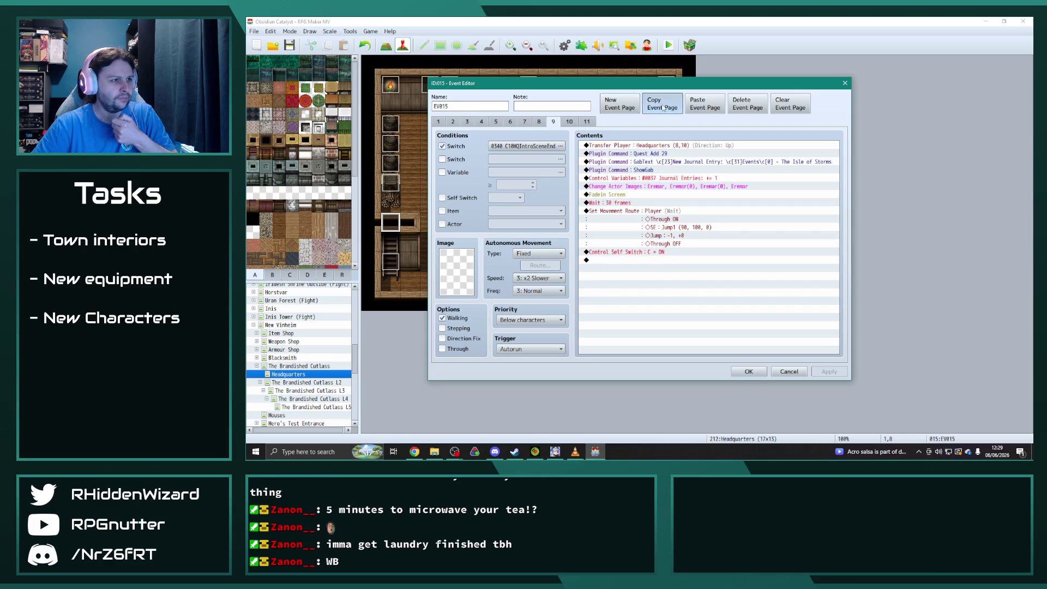
click(591, 121)
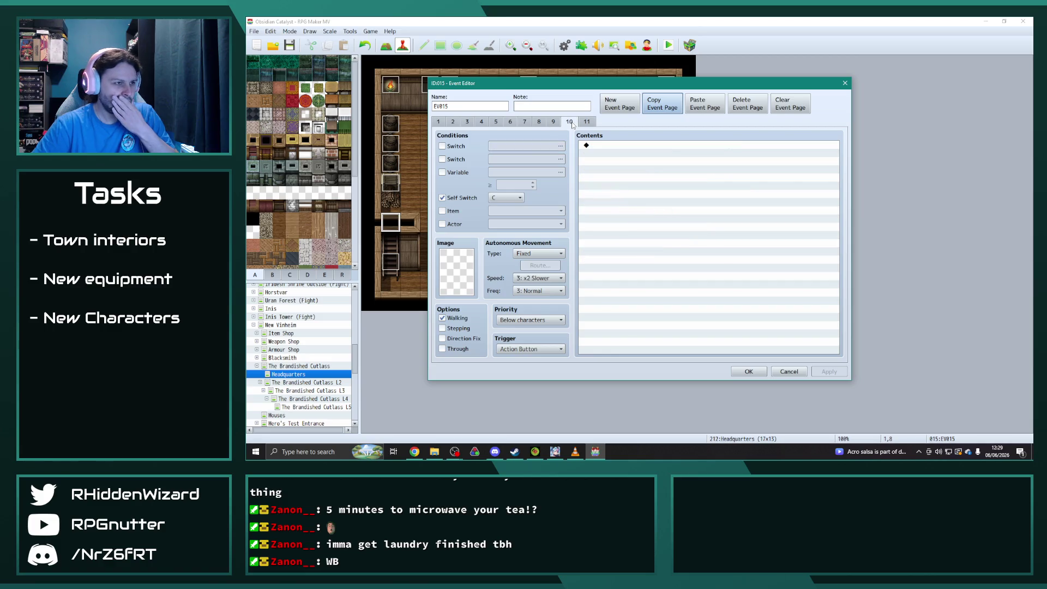
click(712, 111)
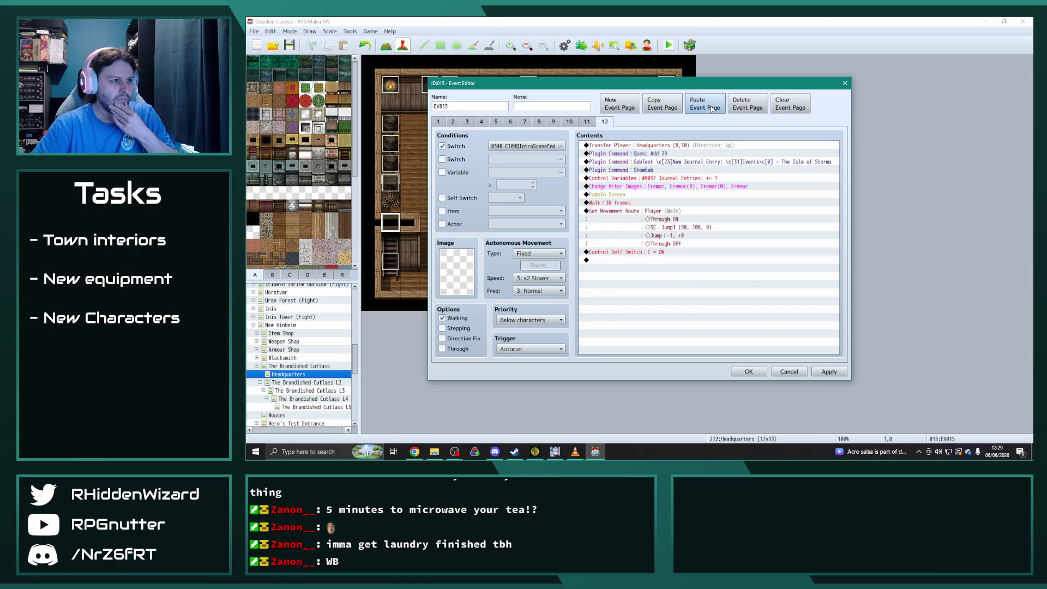
click(604, 122)
click(560, 146)
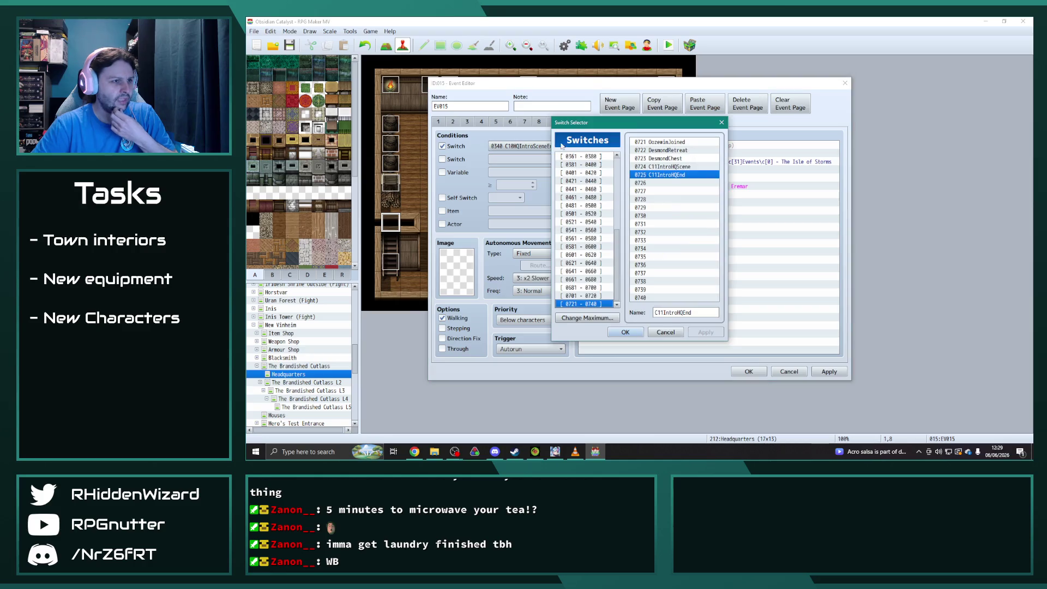
double_click(688, 175)
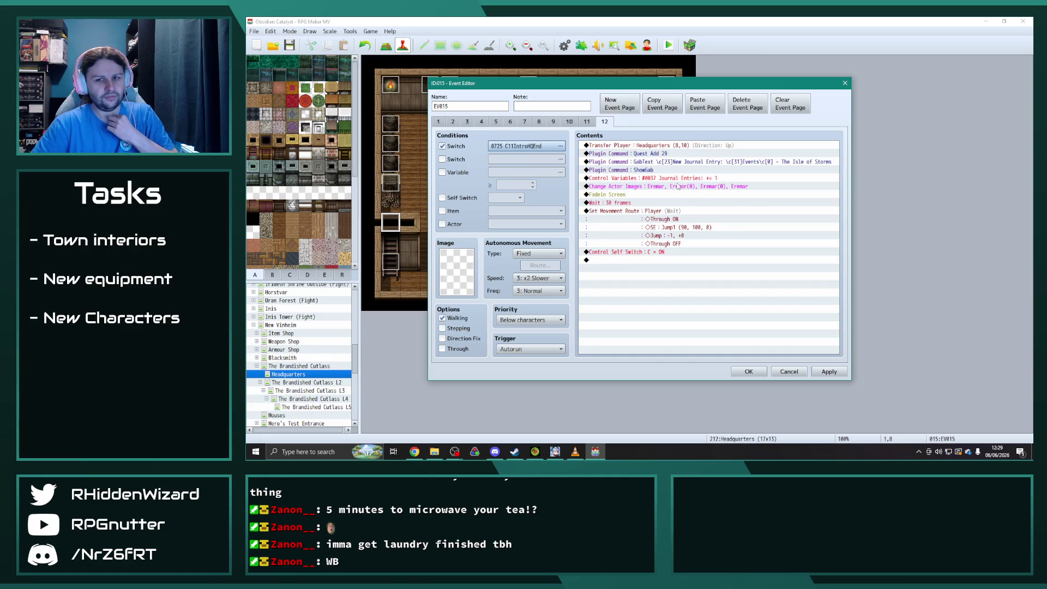
- Scroll through EV015's page 11 C10 Epilogue commands and select Melanie's silent balloon command
click(587, 122)
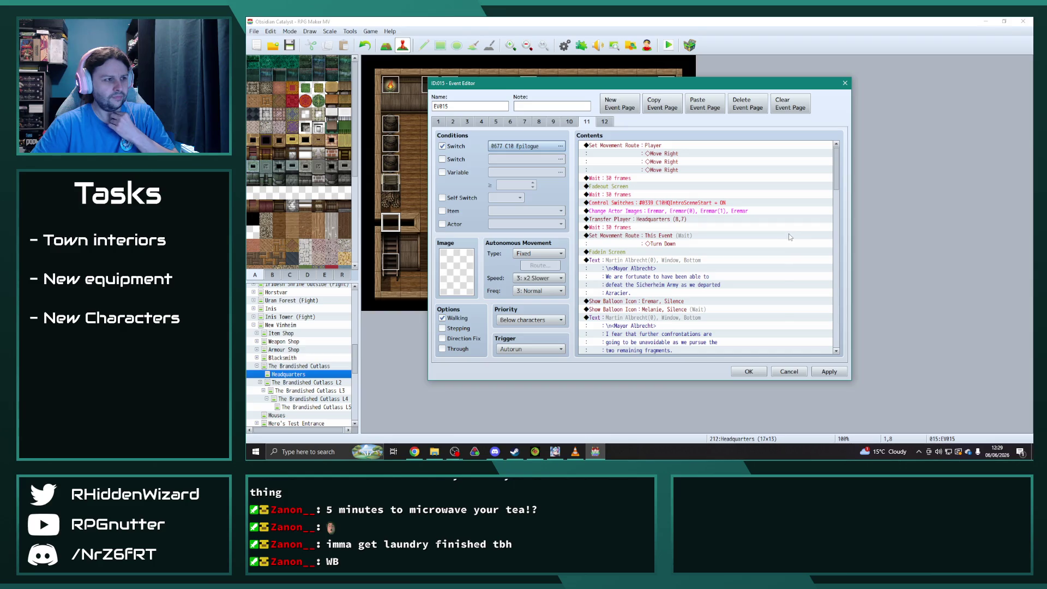
scroll(753, 276, down, 6)
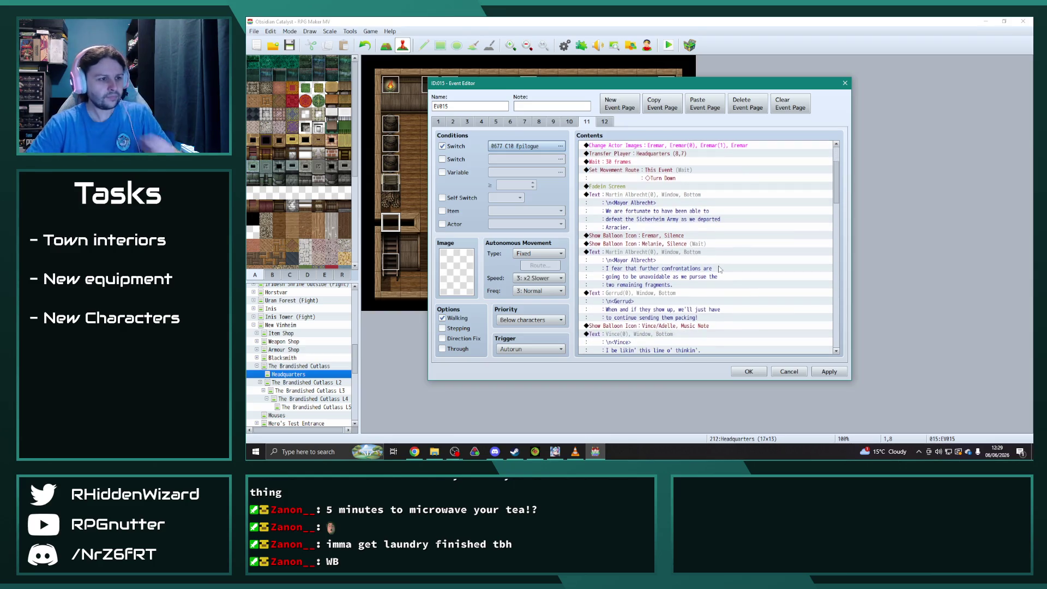
scroll(661, 264, down, 2)
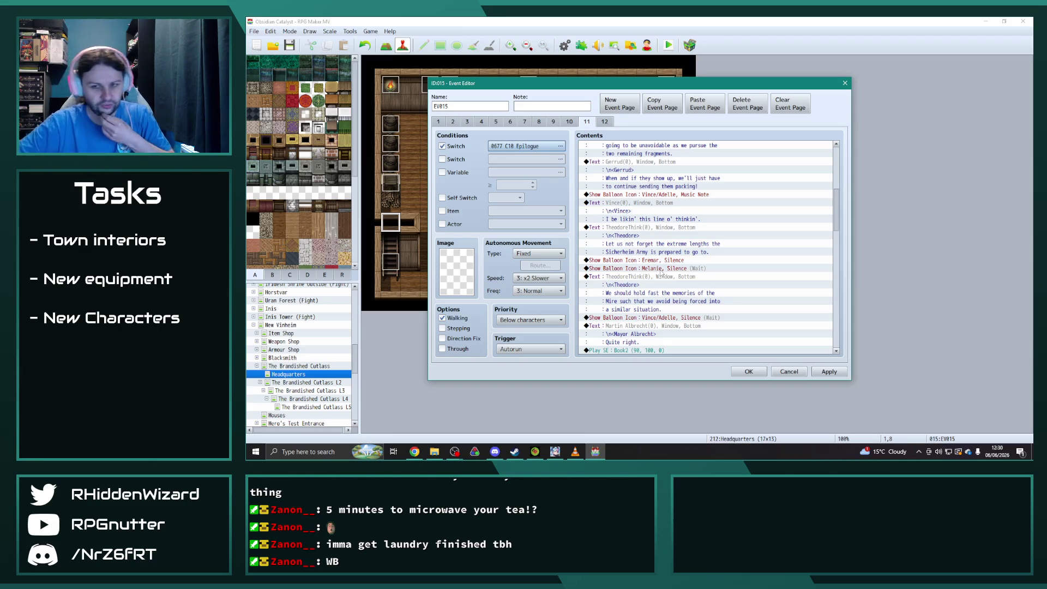
click(674, 269)
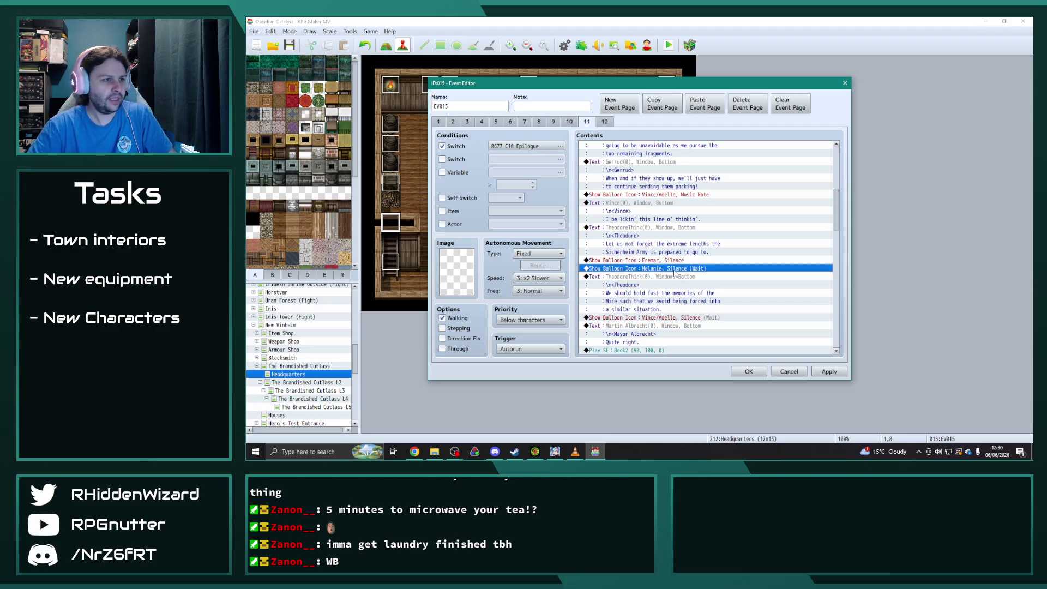
- Copy Melanie's Show Balloon Icon and paste it after the Fadein Screen rows
key(ctrl+c)
scroll(659, 250, up, 7)
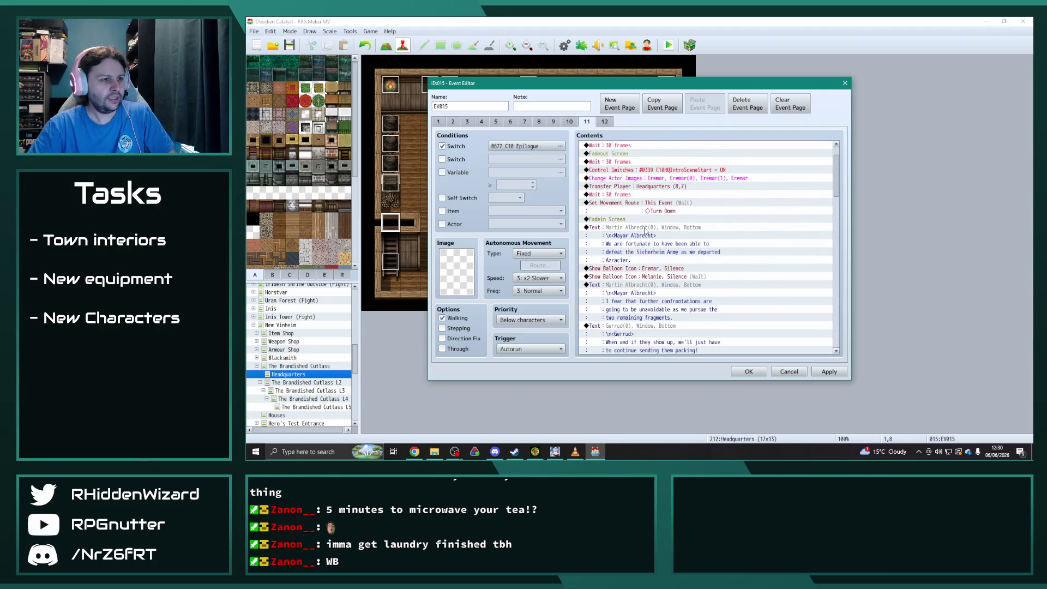
click(645, 228)
key(ctrl+v)
key(Up)
key(Up)
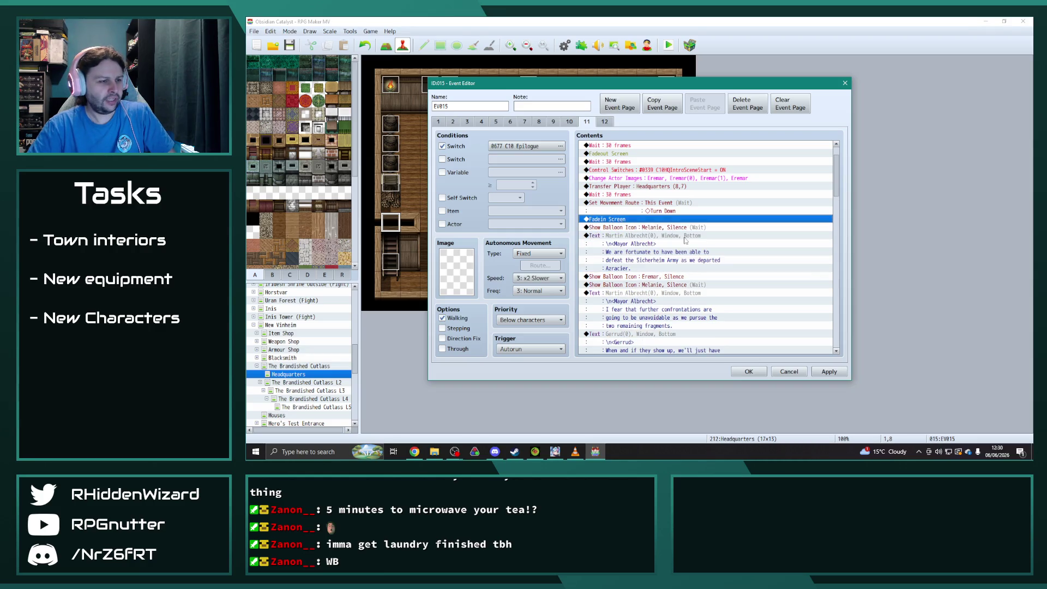
click(671, 236)
key(ctrl+v)
key(ctrl+v)
key(ctrl+v)
click(674, 244)
click(669, 261)
click(665, 268)
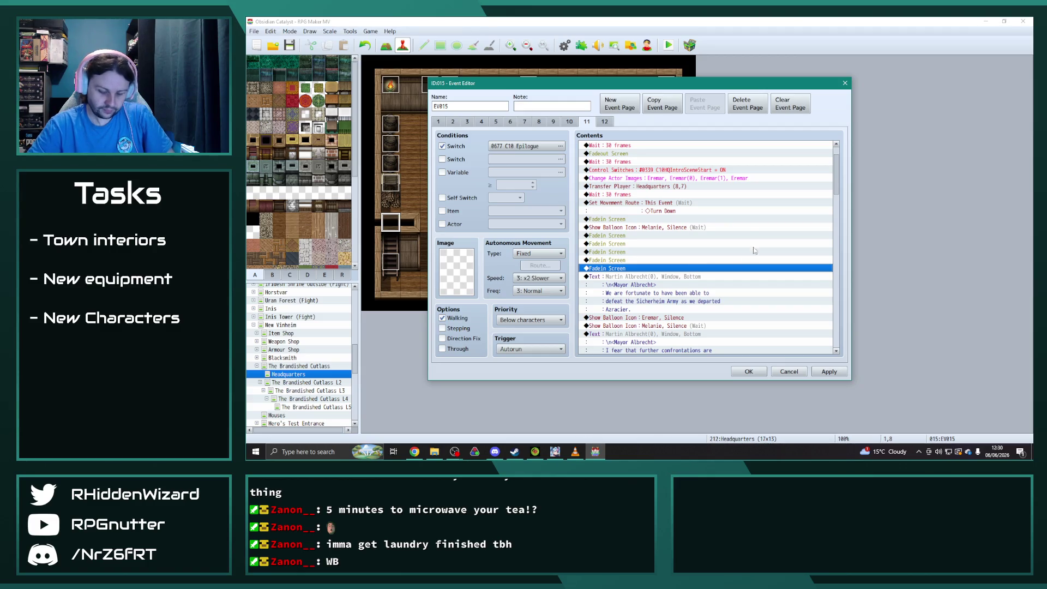
- Change the pasted balloon's icon to Music Note
click(659, 229)
double_click(659, 228)
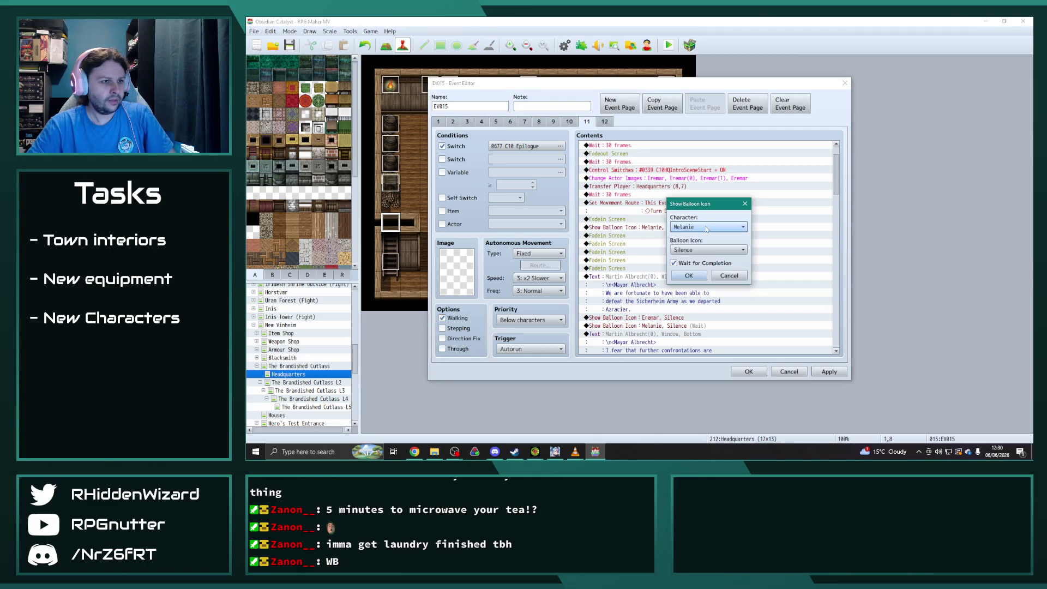
click(709, 250)
click(682, 279)
click(689, 276)
- Paste Melanie's text command there and open it to rewrite 'Where is the final fragment located?'
scroll(680, 294, down, 7)
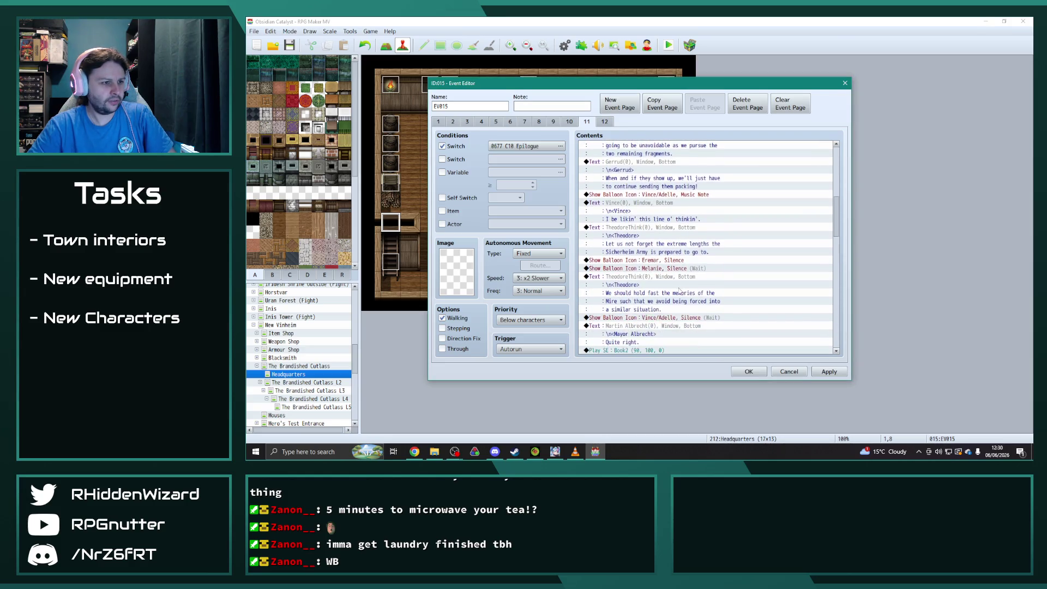
scroll(665, 256, down, 7)
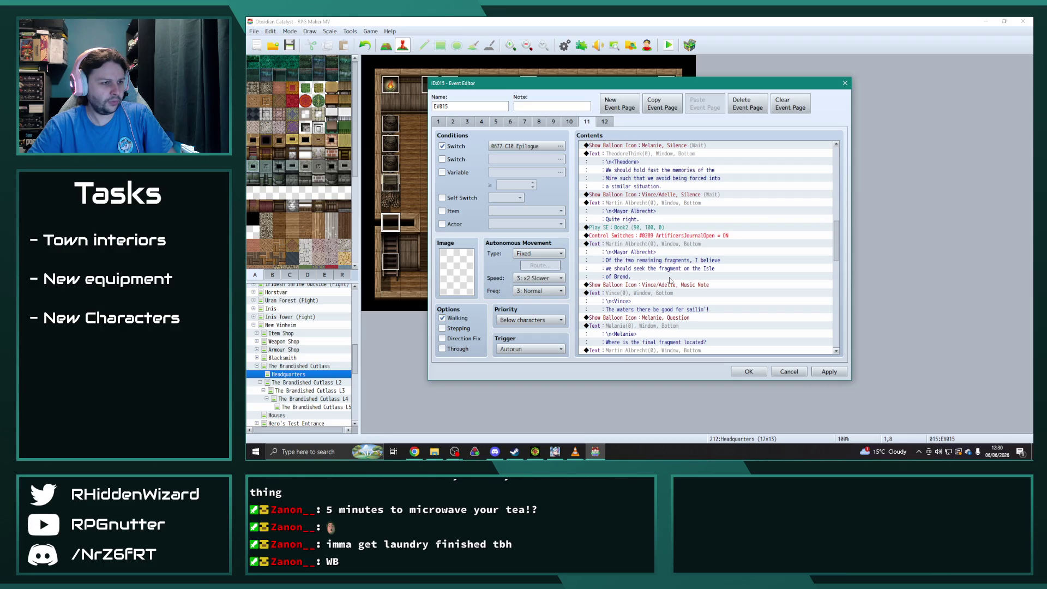
scroll(670, 280, down, 3)
click(647, 244)
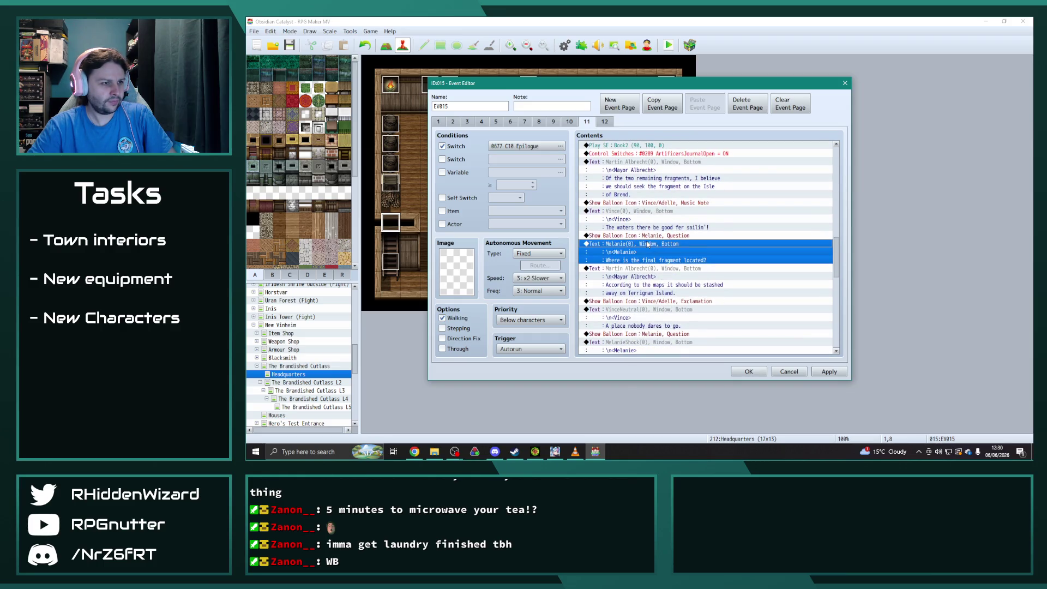
drag(840, 273, 846, 177)
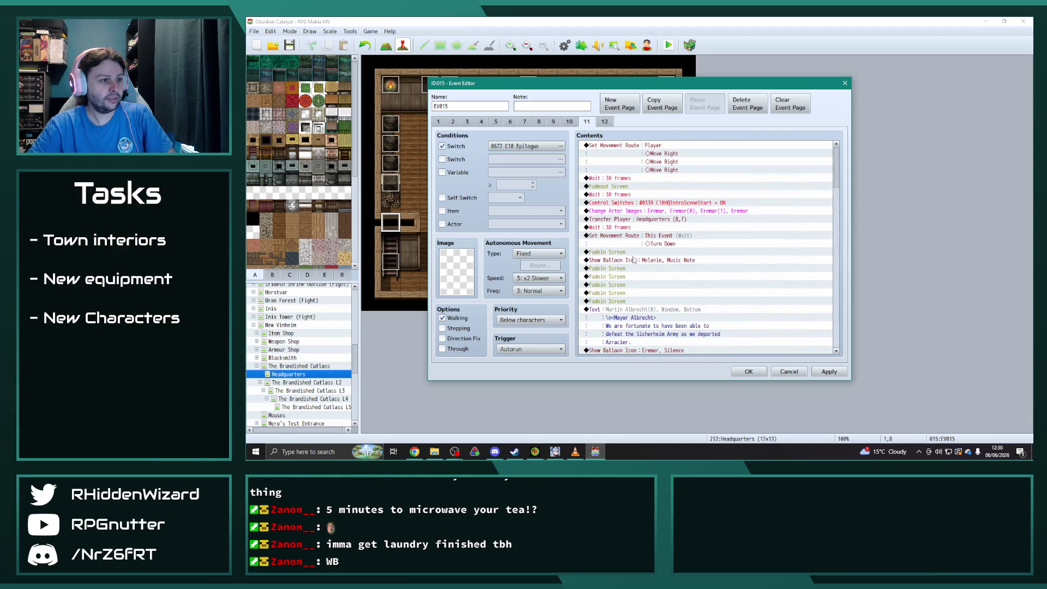
click(615, 252)
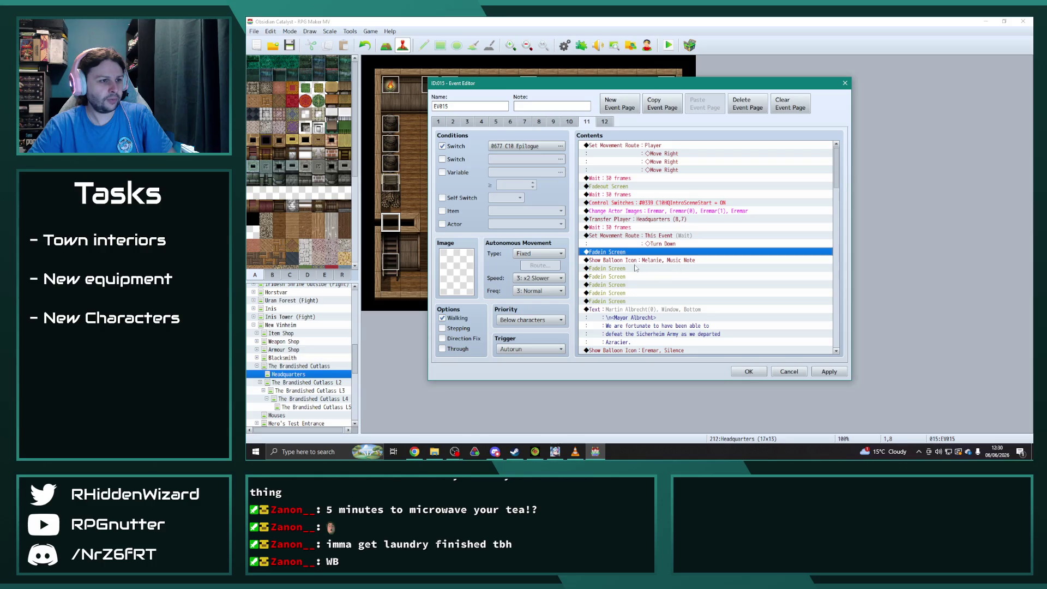
click(620, 269)
key(ctrl+v)
double_click(669, 270)
drag(757, 231, 647, 229)
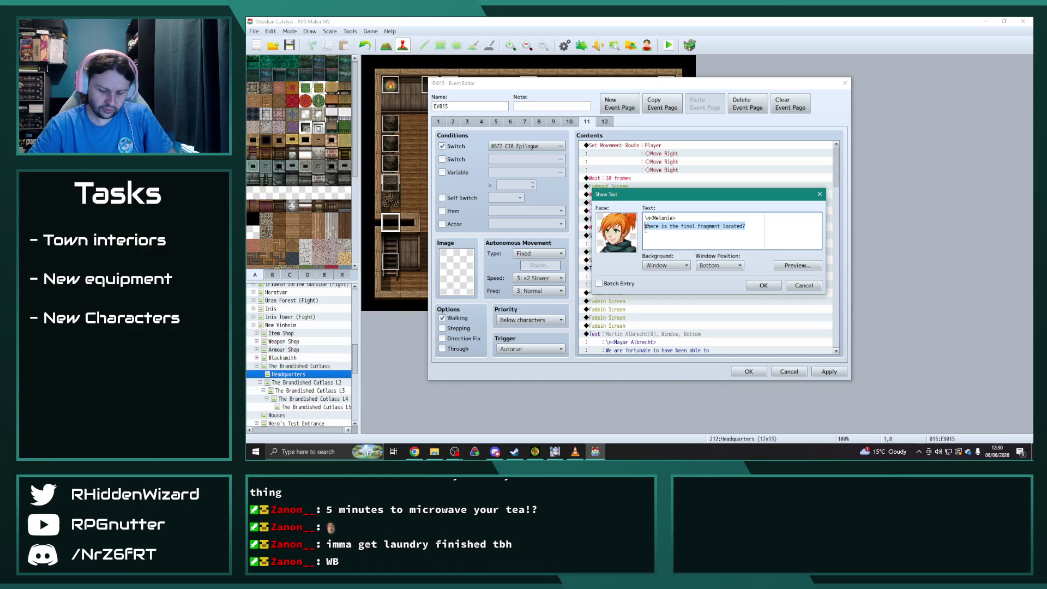
- Make Melanie say 'Only one fragment to go now!' with the MelanieLaugh face
text(Only one )
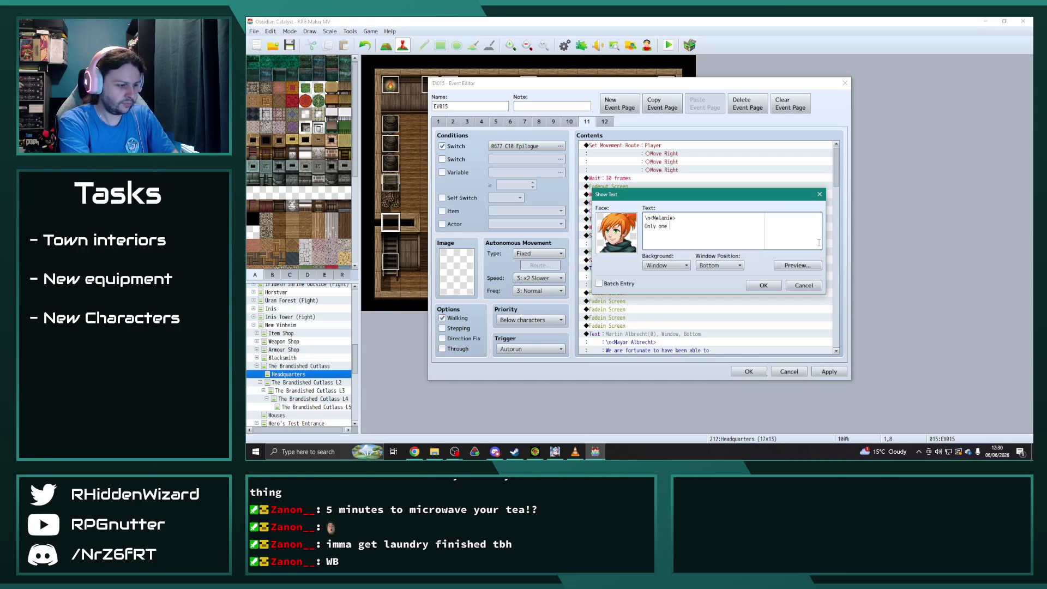
text(fragment to go now!)
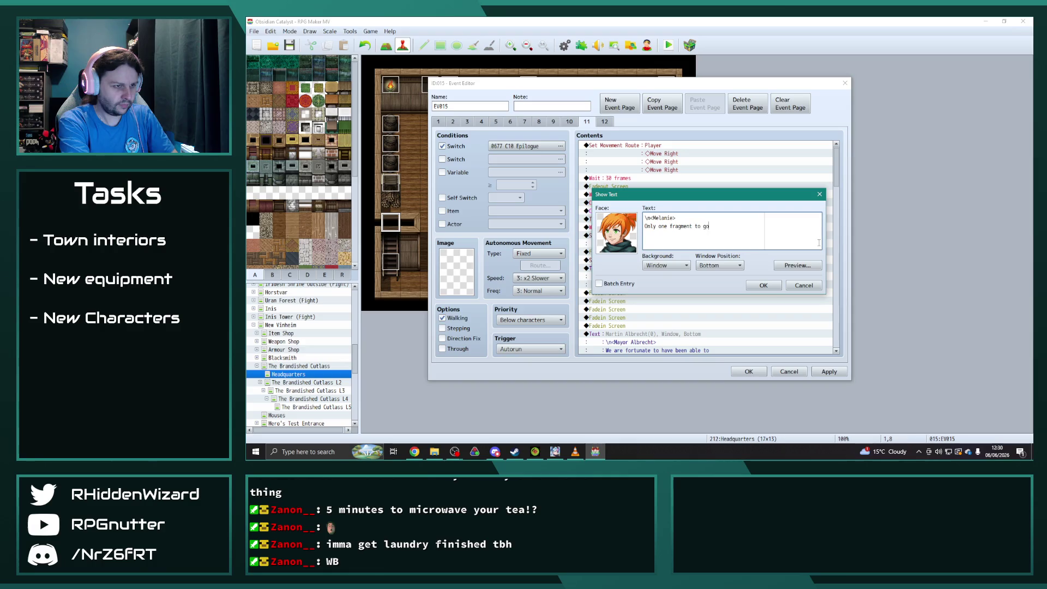
double_click(613, 243)
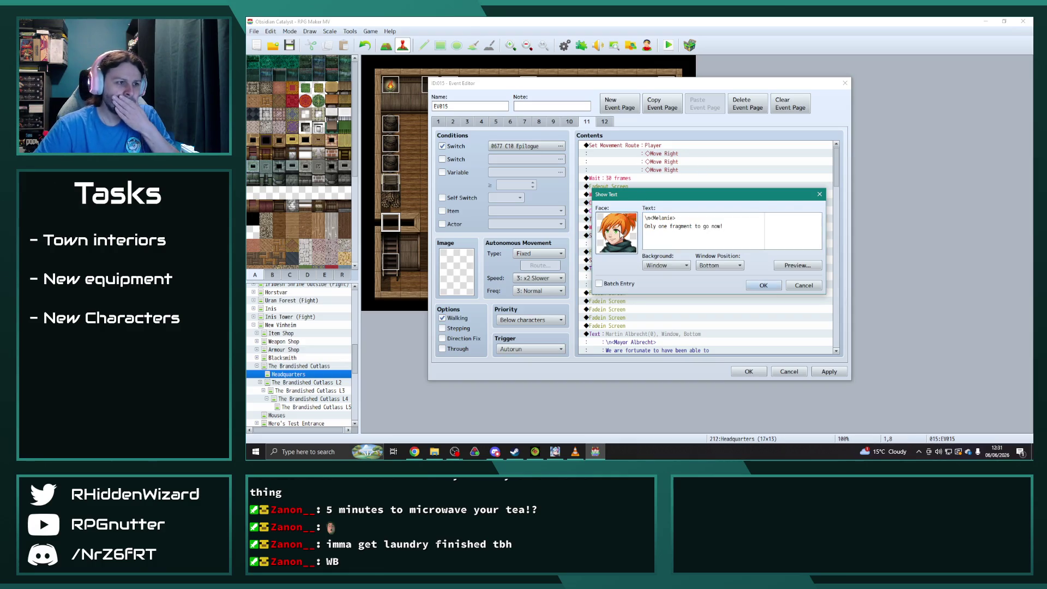
click(586, 265)
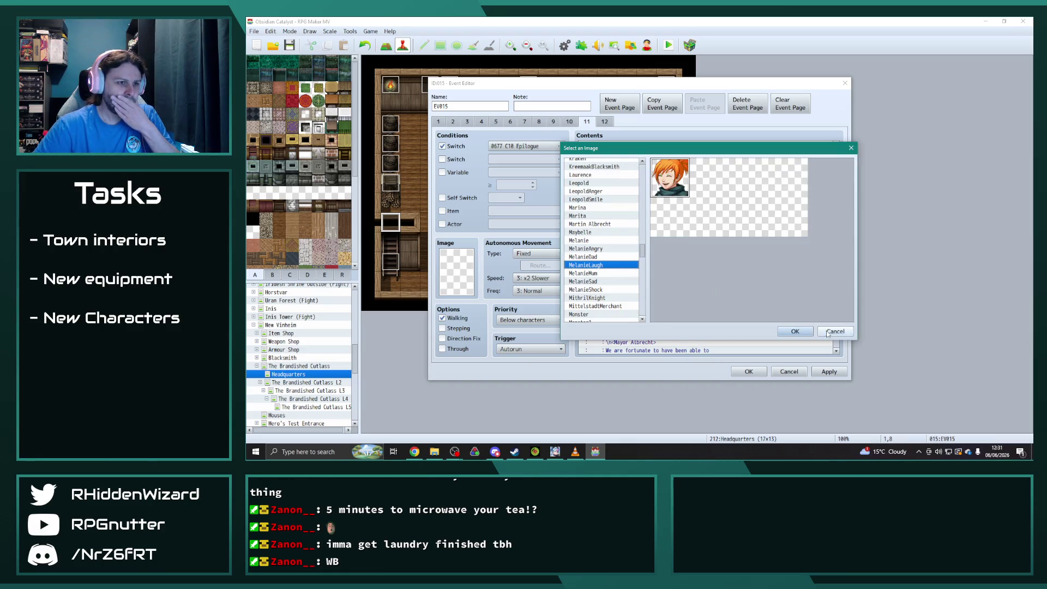
click(797, 331)
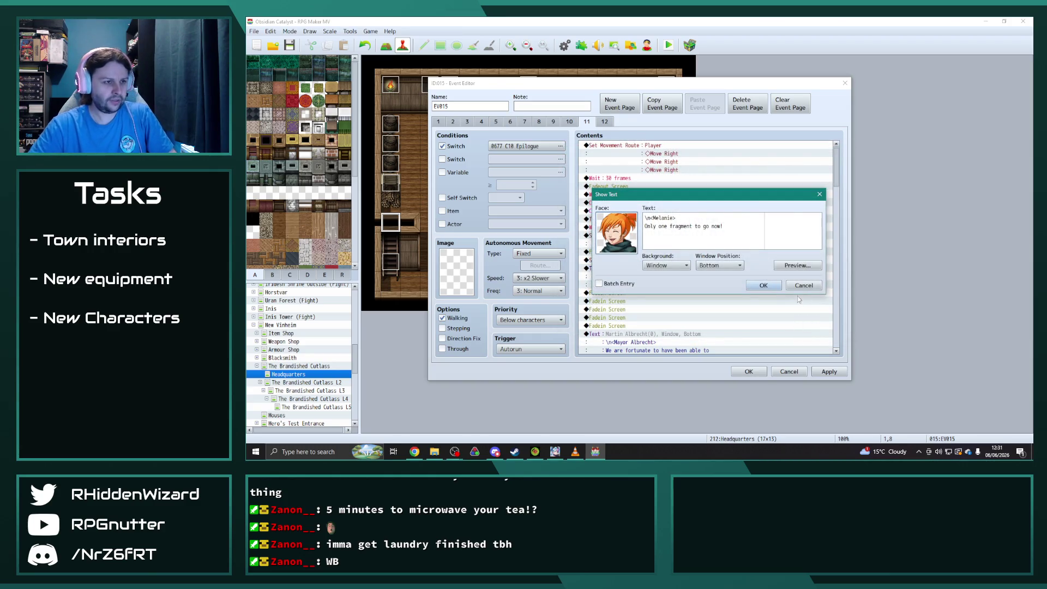
click(763, 285)
- Place Theodore's line after Melanie's and rewrite it to 'Not including the fragments stolen by General Elara'
scroll(671, 251, down, 5)
scroll(670, 252, down, 5)
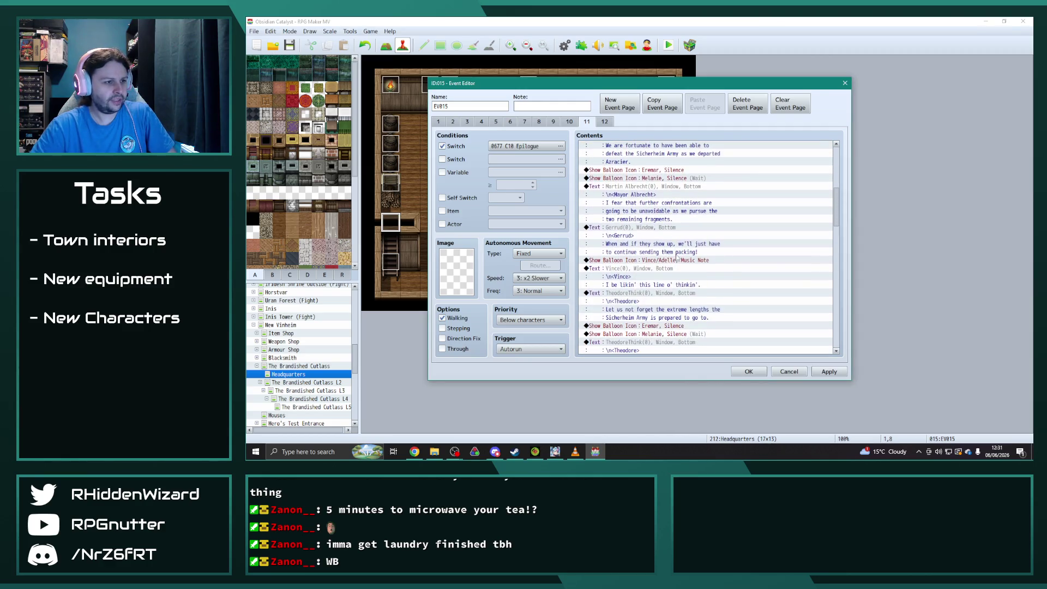
click(640, 253)
scroll(621, 251, up, 8)
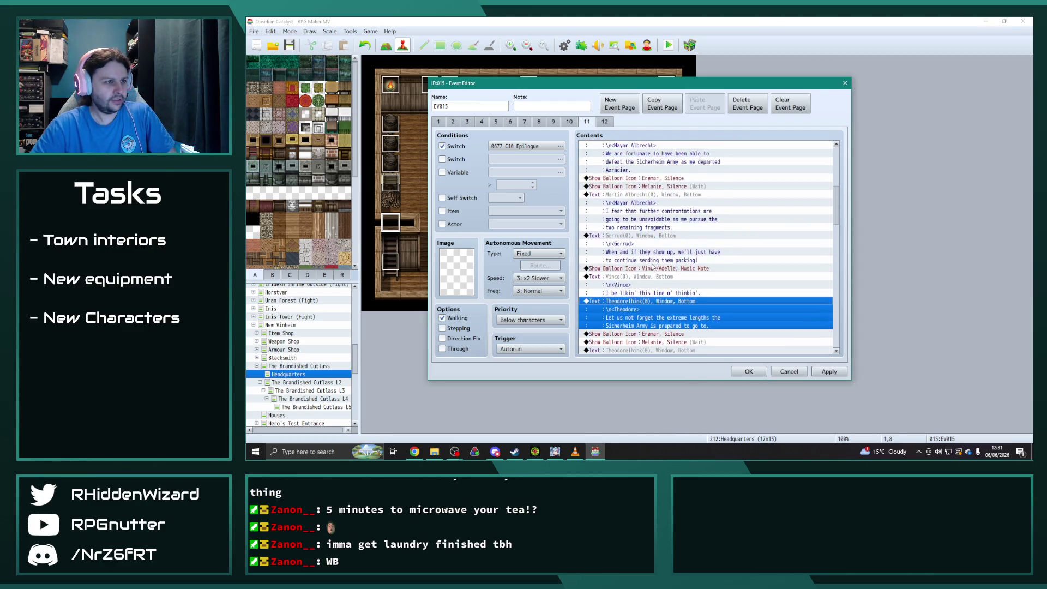
click(618, 251)
key(ctrl+v)
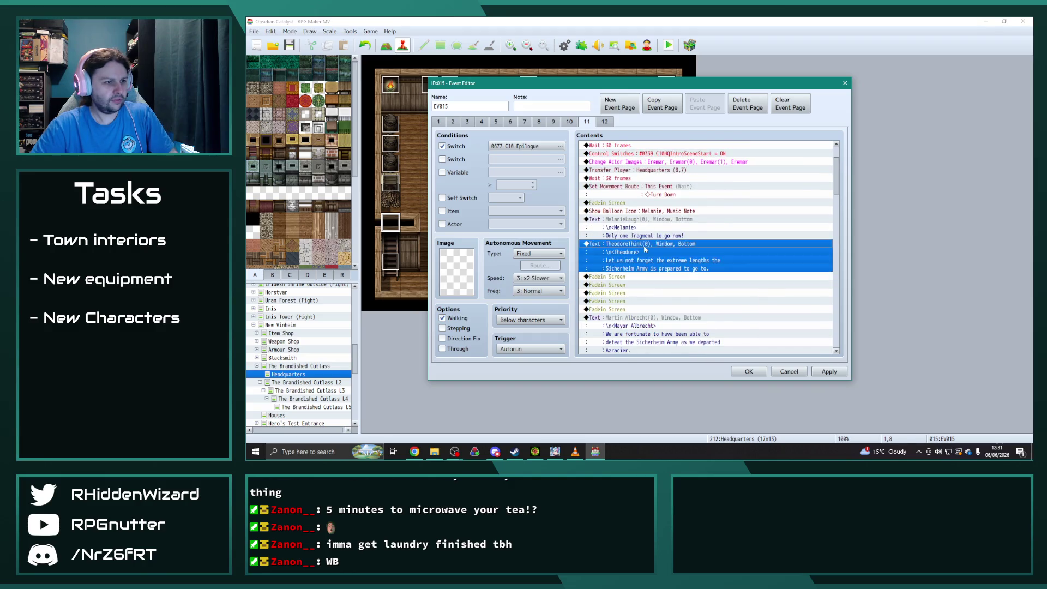
double_click(619, 251)
drag(748, 234, 617, 229)
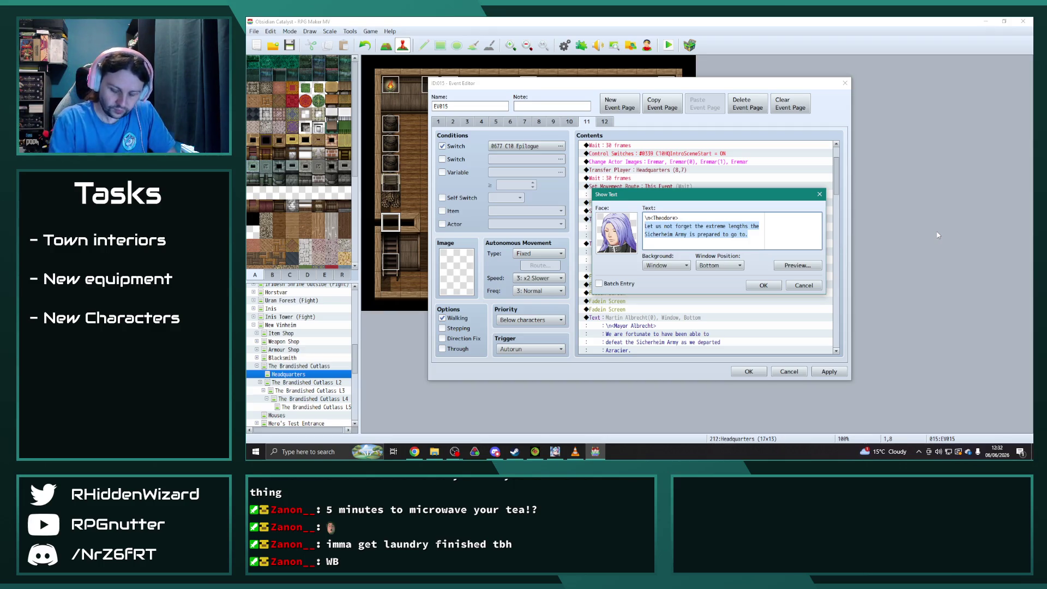
text(Not including the fra)
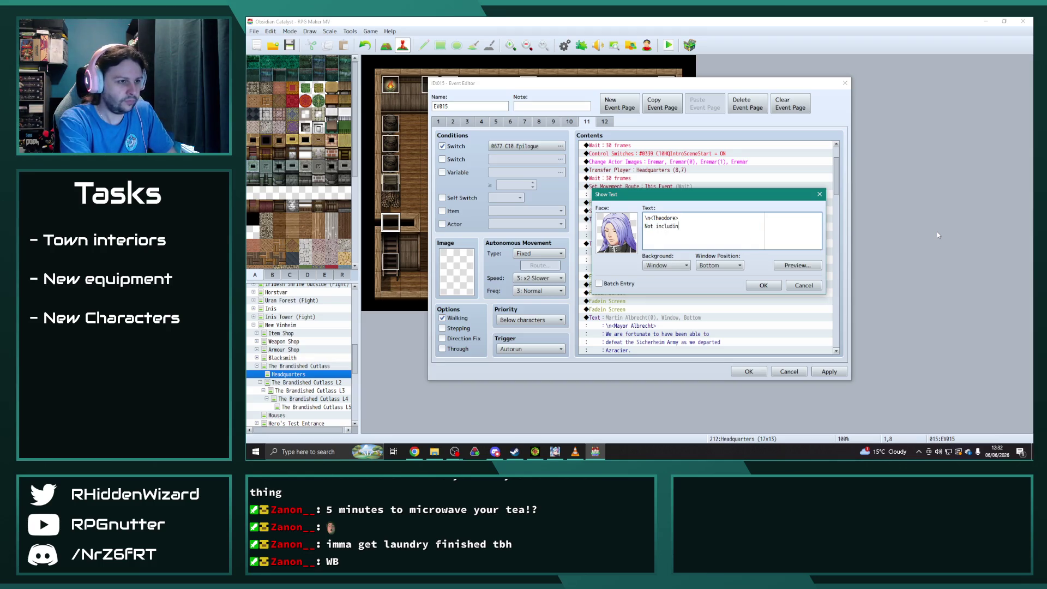
text(gments s)
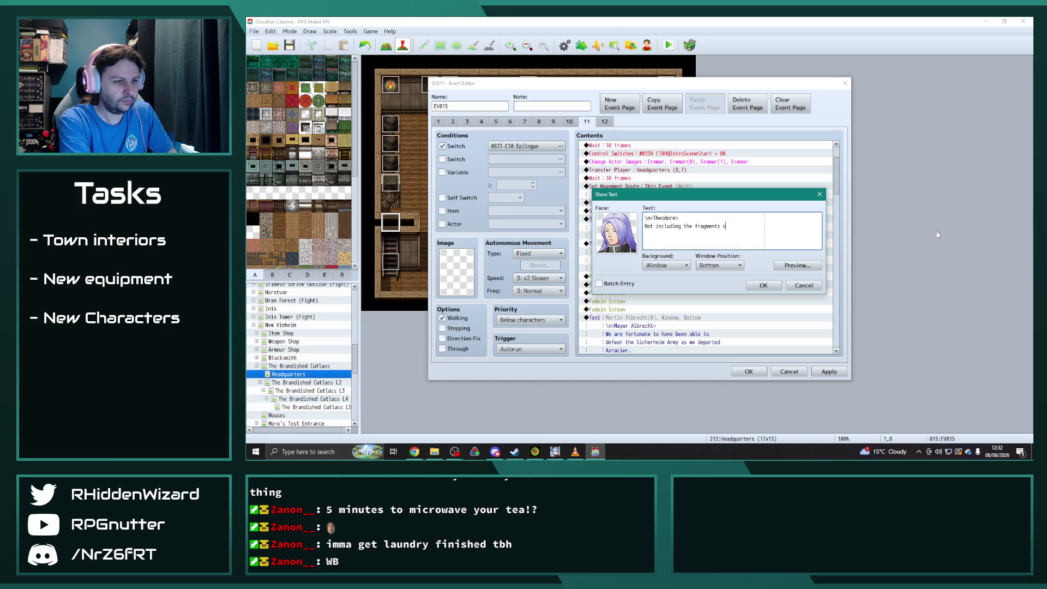
text(tolen by General Elara.)
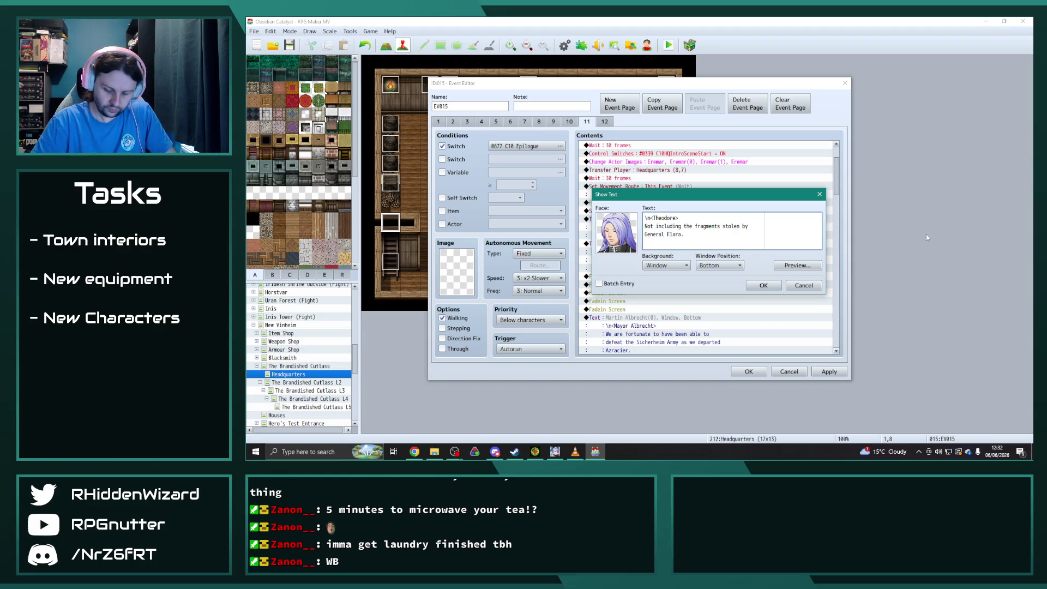
click(766, 285)
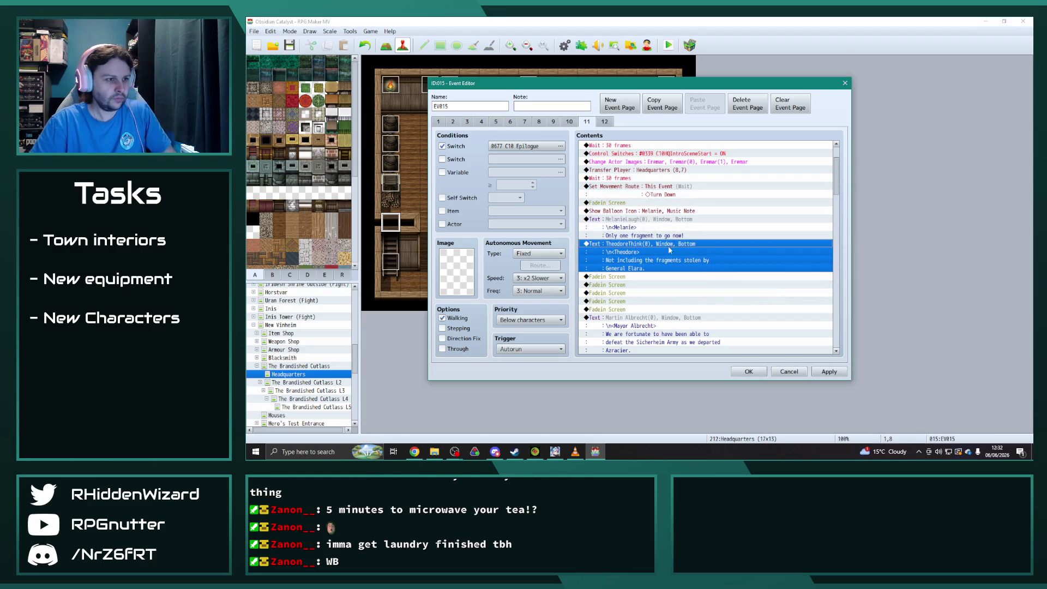
- Add a copy of Melanie's balloon after Theodore's line, set to Cobweb with wait
click(661, 210)
click(638, 276)
key(ctrl+v)
double_click(638, 276)
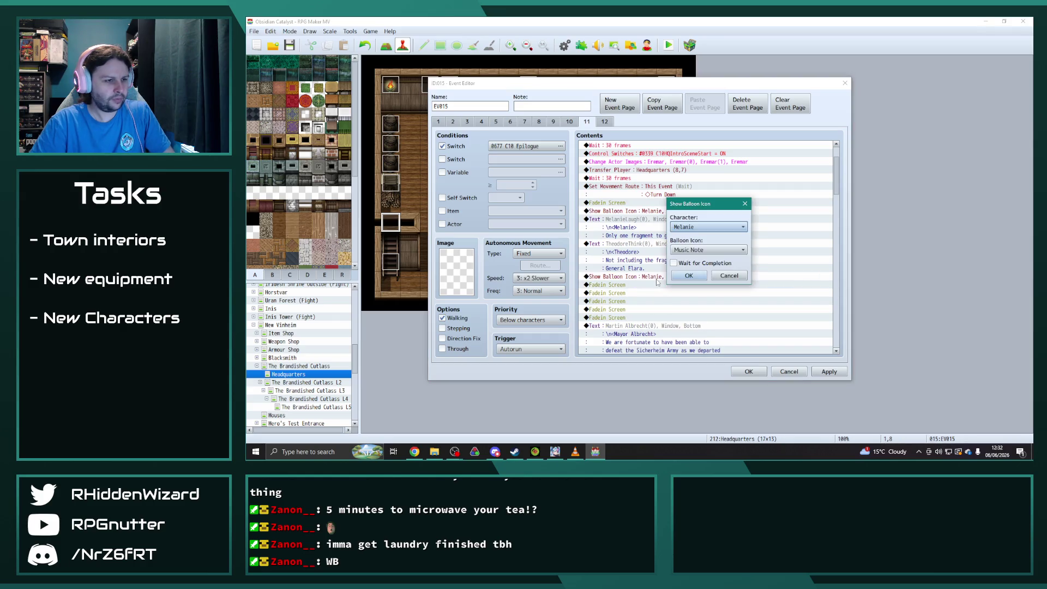
click(694, 250)
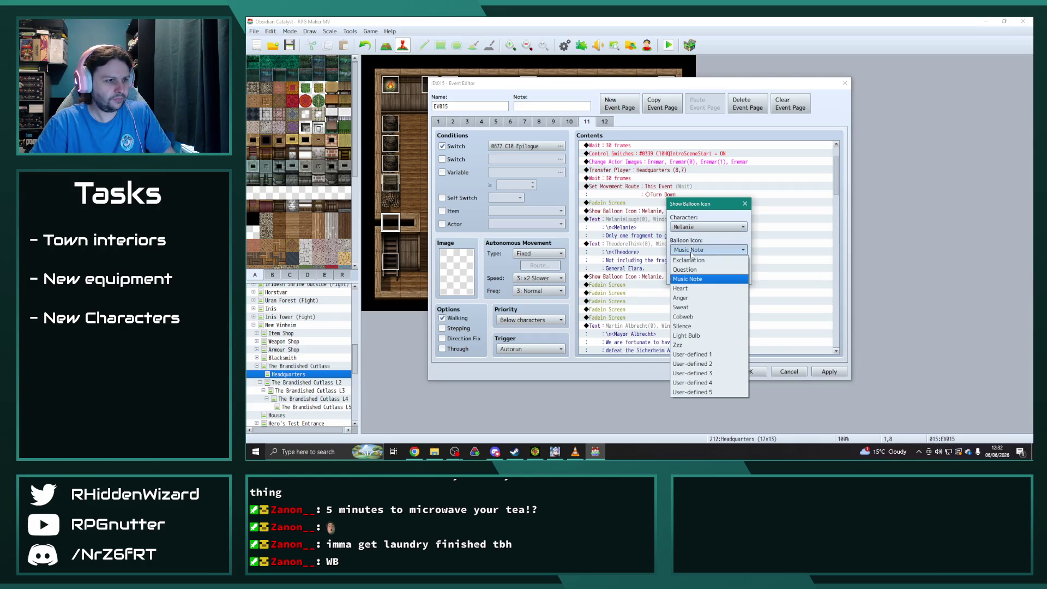
click(703, 314)
click(674, 263)
click(688, 275)
- Paste a copy of Melanie's laughing line after the Cobweb balloon
click(640, 220)
key(ctrl+c)
click(644, 285)
key(ctrl+v)
double_click(636, 283)
click(635, 284)
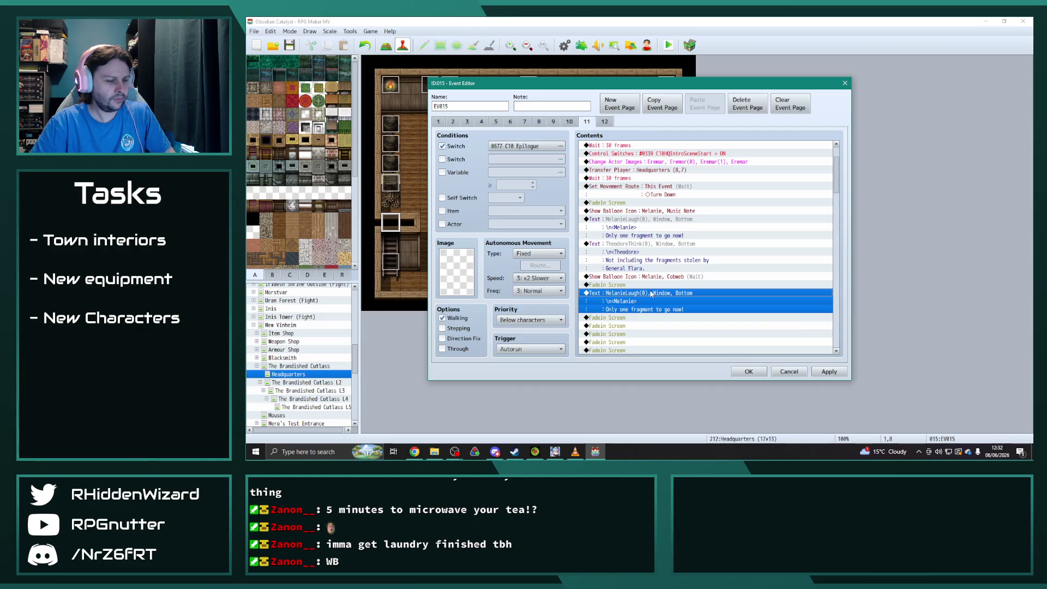
click(697, 326)
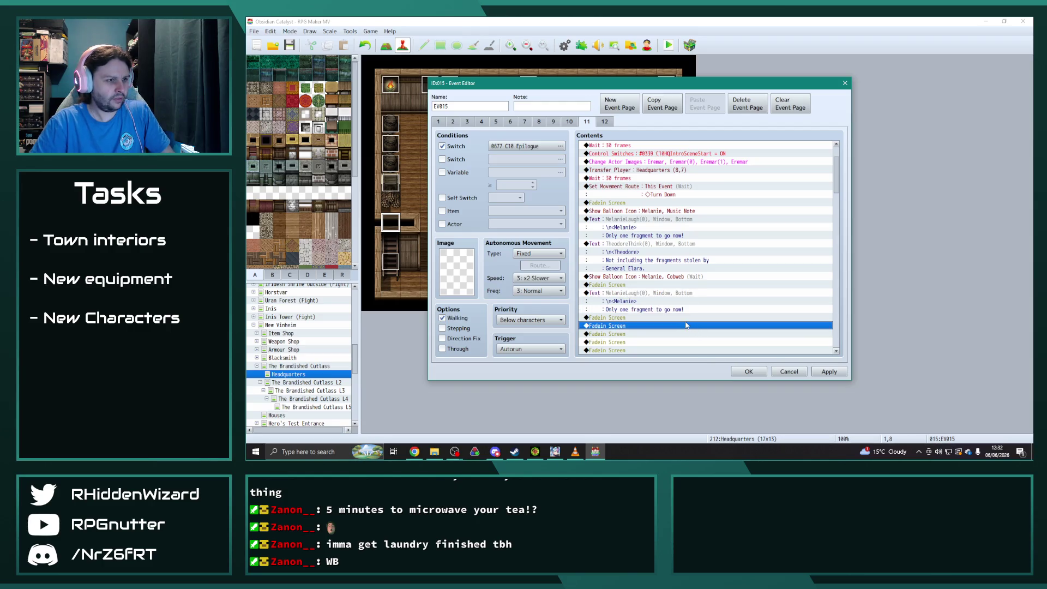
- Change the copied line to a sad Melanie face saying 'True...'
click(650, 295)
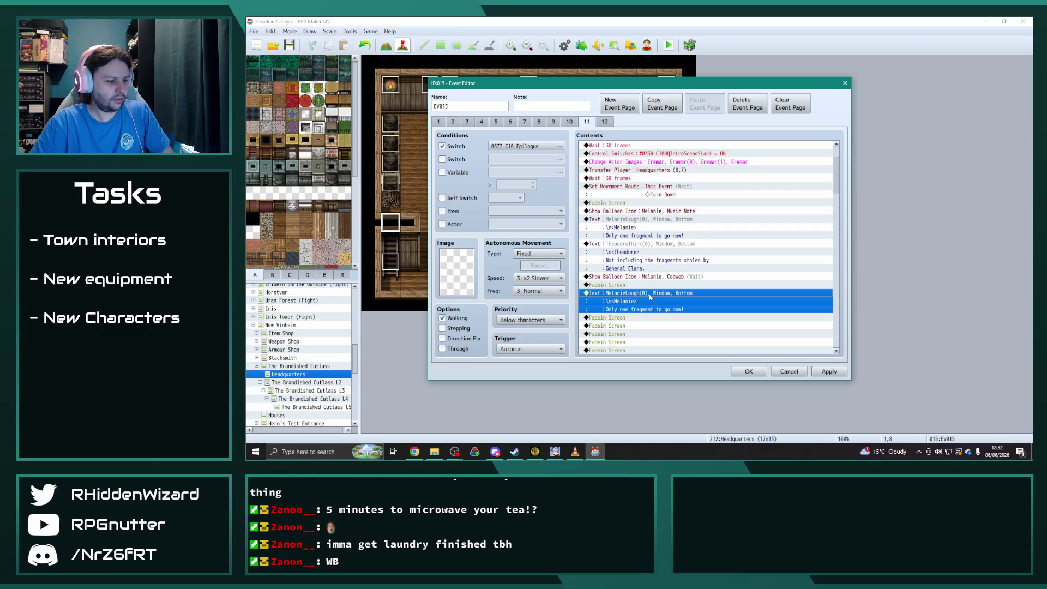
double_click(650, 295)
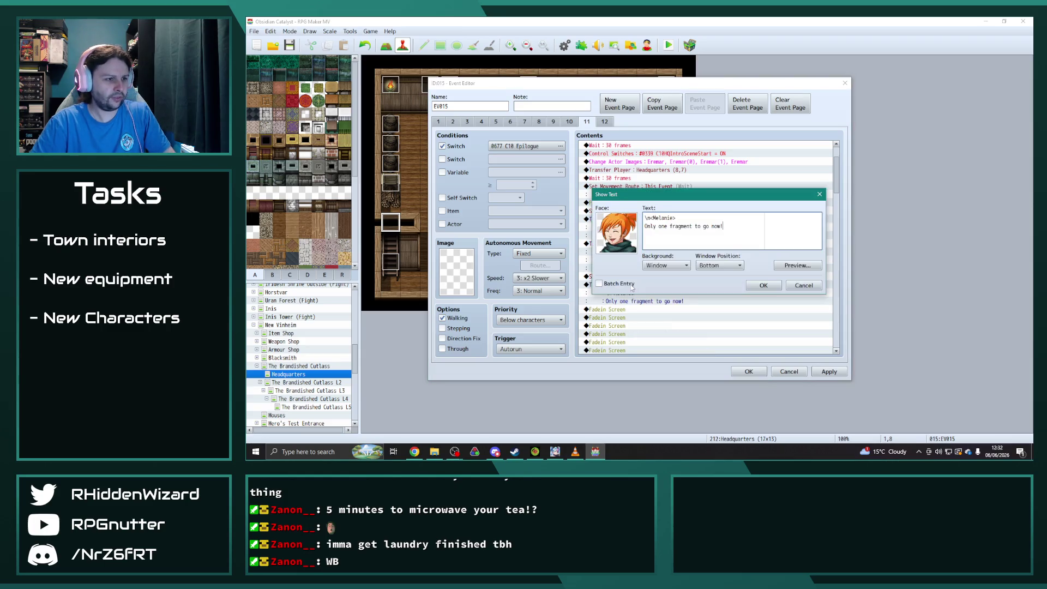
double_click(613, 233)
double_click(673, 178)
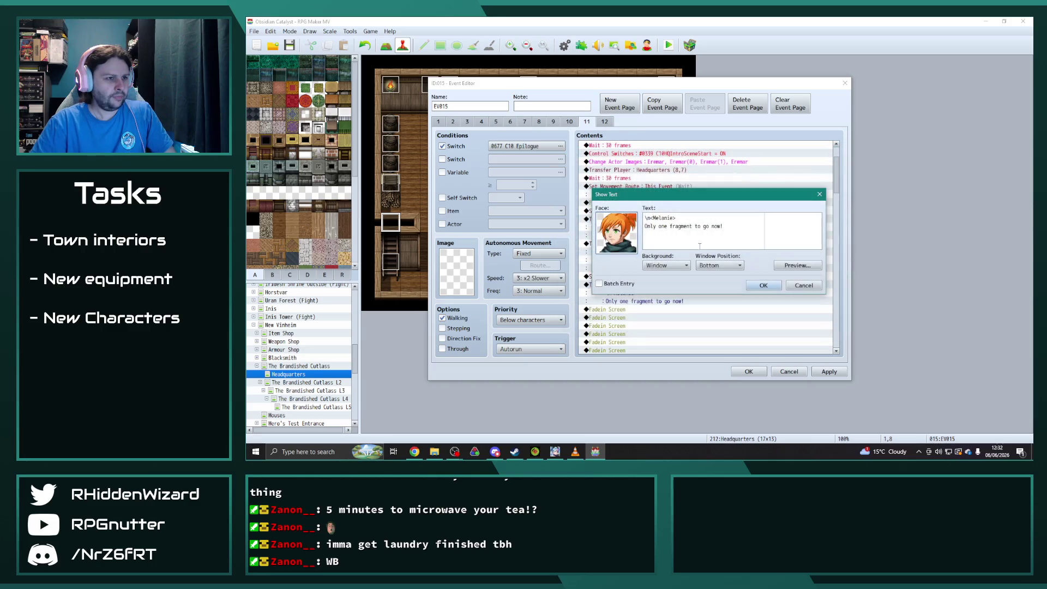
drag(740, 229, 645, 225)
text(True...)
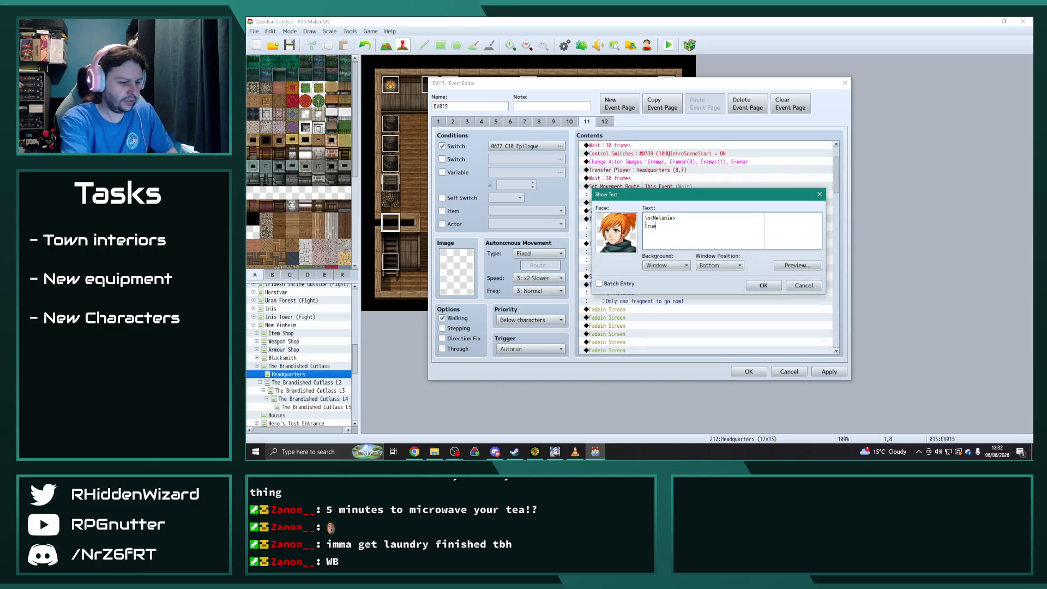
click(752, 284)
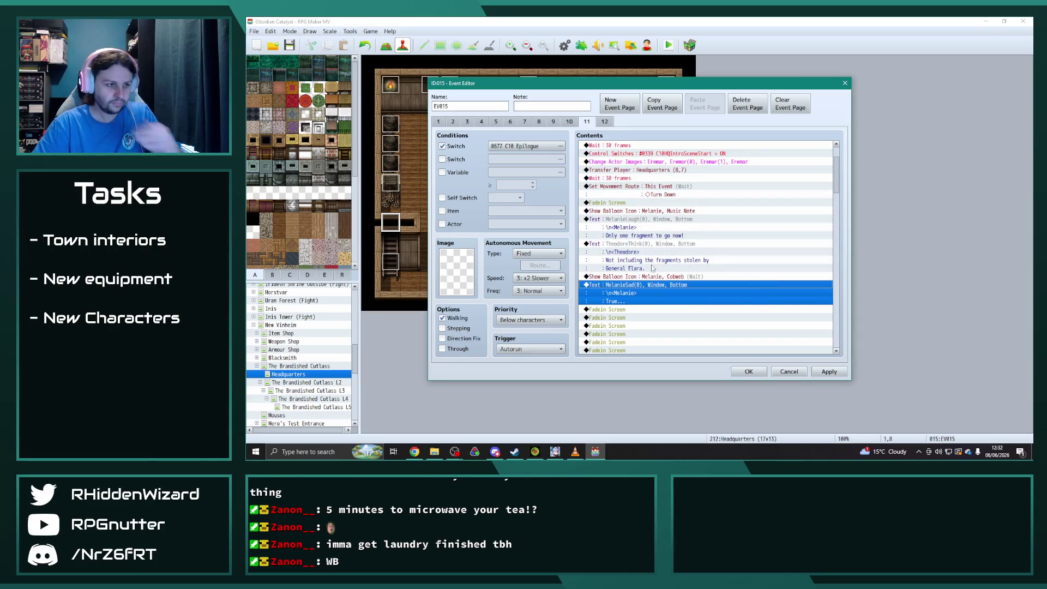
- Add a Cobweb balloon over Eric/Albrecht after Melanie's reply and apply the changes
scroll(669, 315, up, 1)
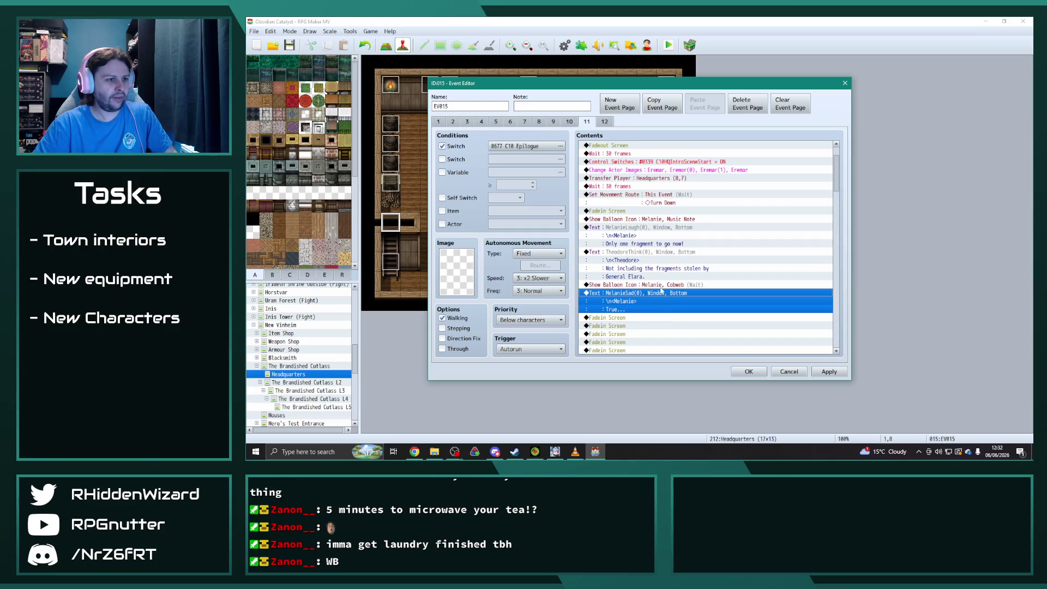
key(Up)
key(ctrl+c)
click(633, 318)
key(ctrl+v)
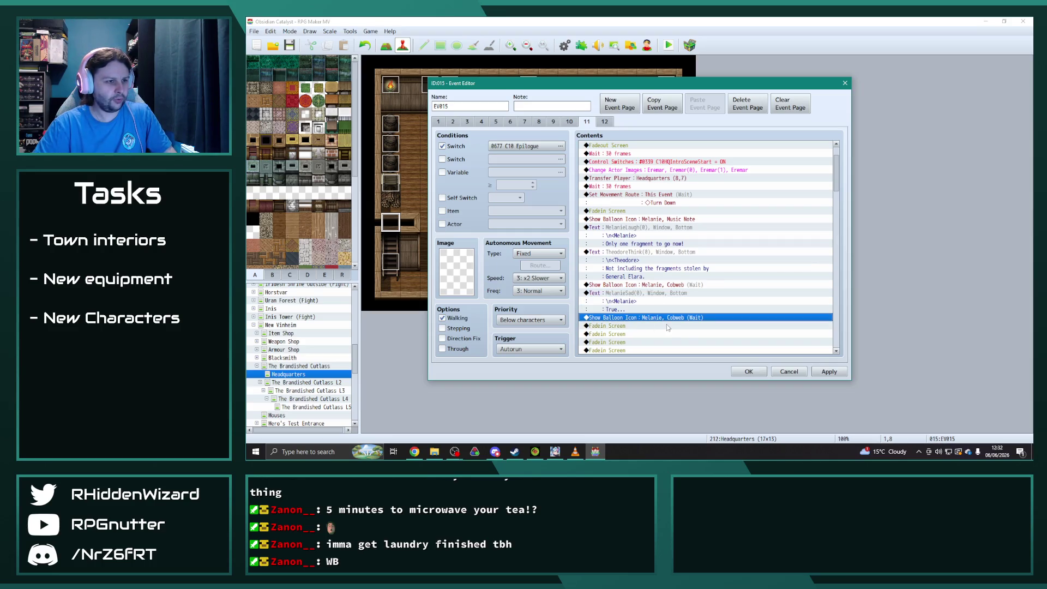
scroll(666, 324, down, 2)
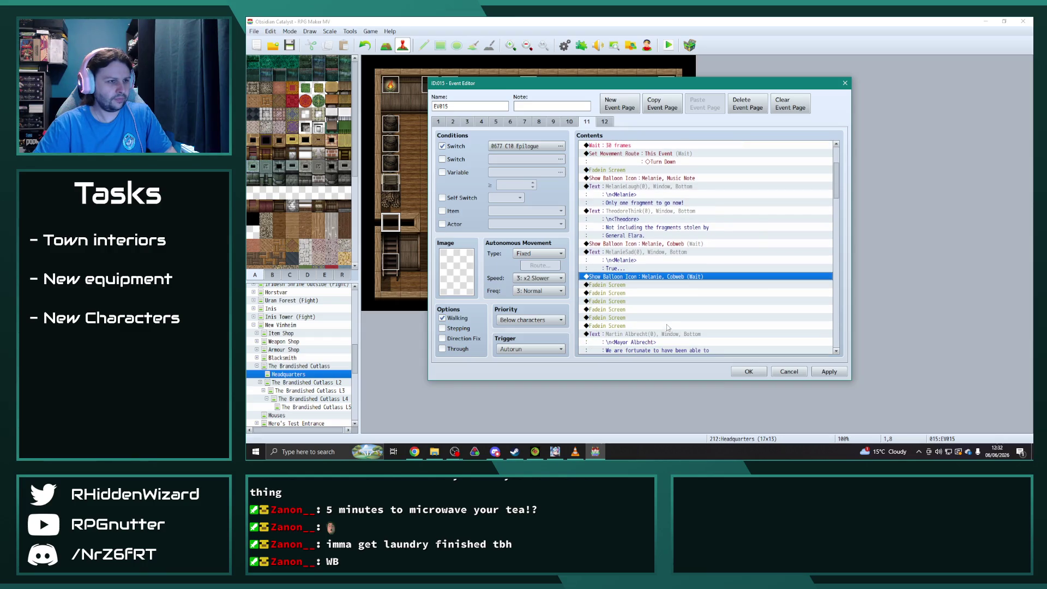
key(Return)
click(707, 227)
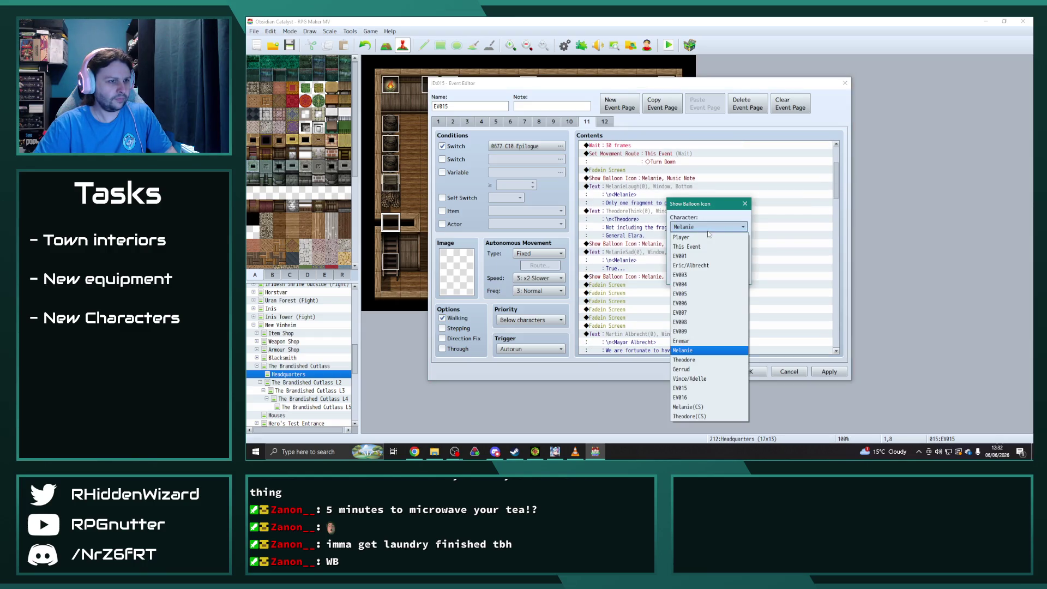
click(719, 266)
click(689, 280)
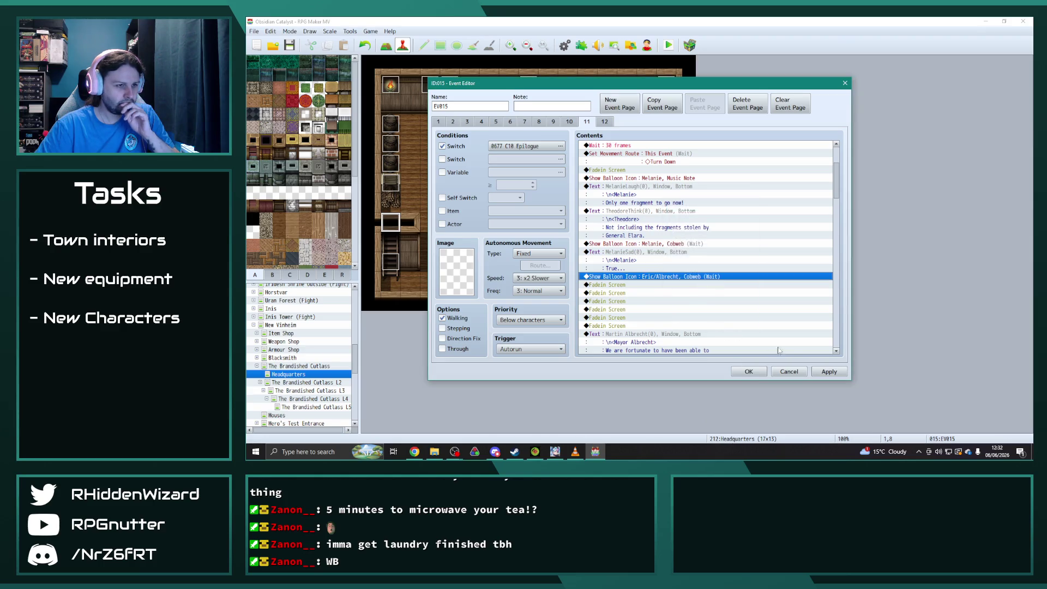
click(829, 371)
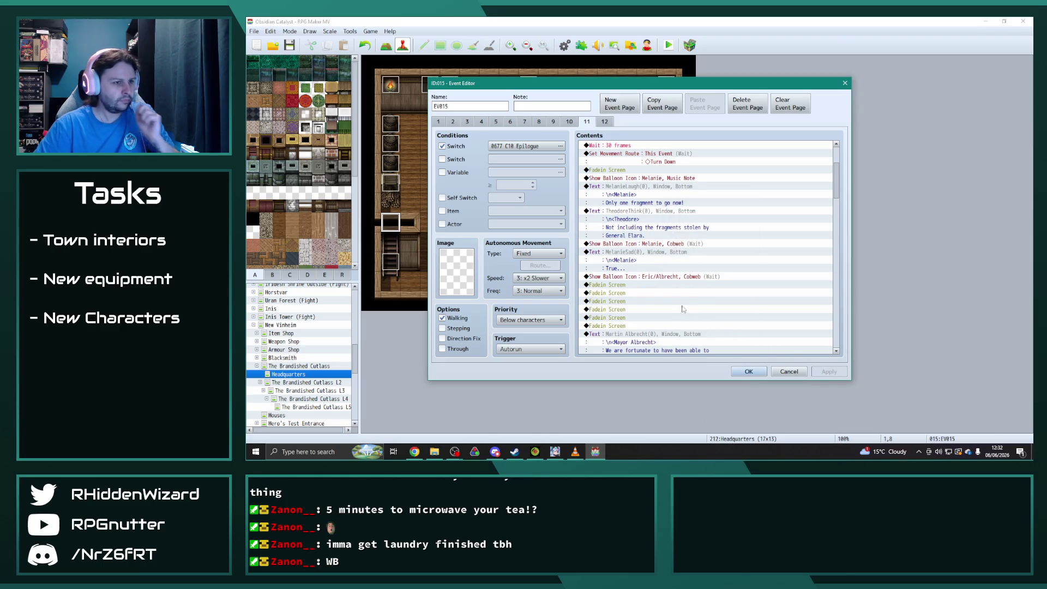
- Move the Mayor's speech before the fade-ins and rewrite it to 'There is no sense worrying over those for now'
scroll(683, 309, down, 2)
click(655, 303)
key(ctrl+x)
click(629, 253)
key(ctrl+v)
click(630, 253)
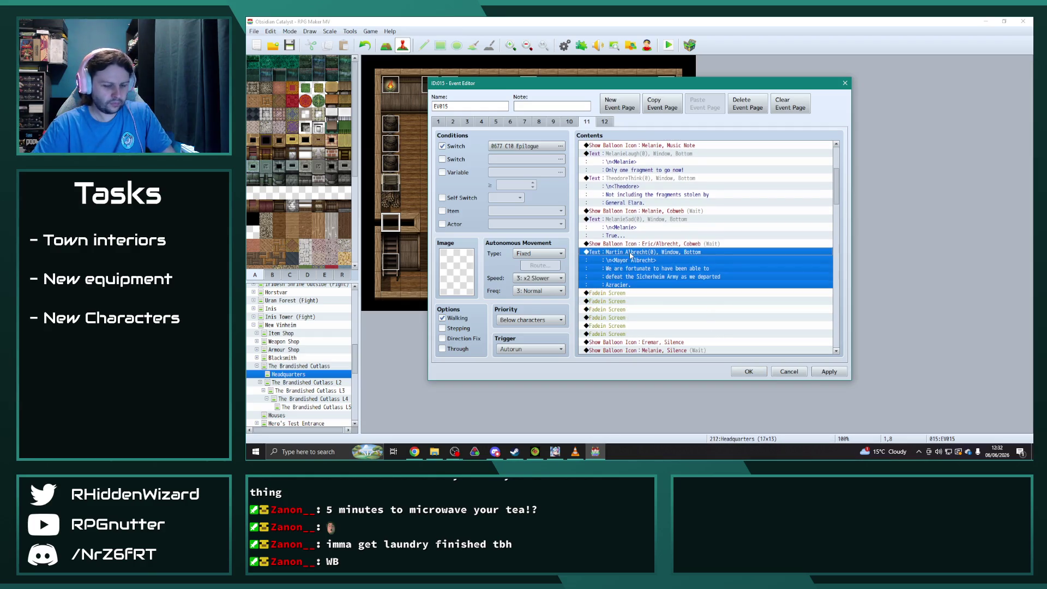
double_click(629, 253)
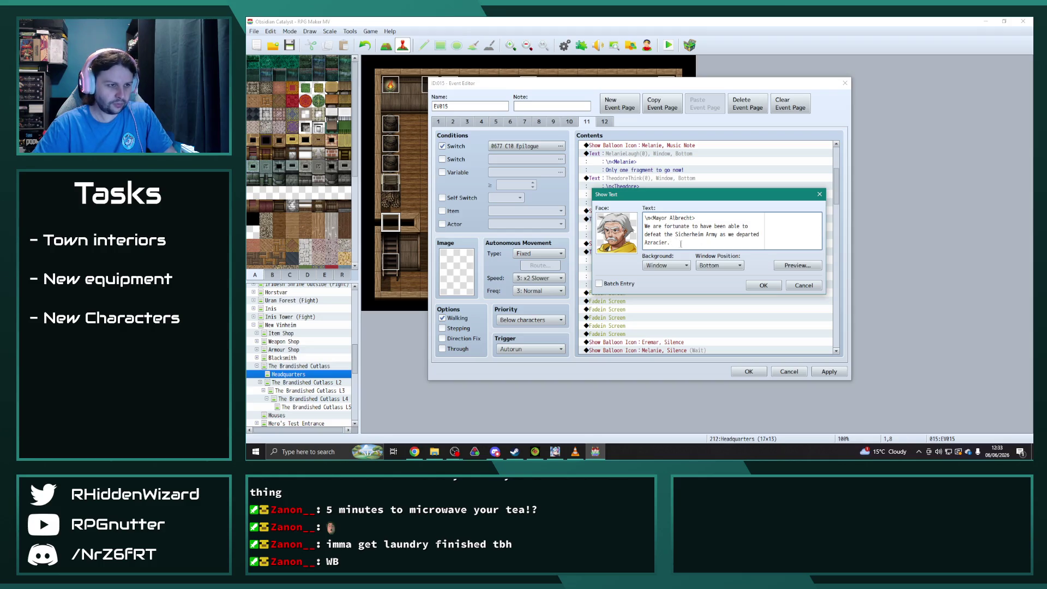
drag(670, 242, 644, 226)
text(Ther)
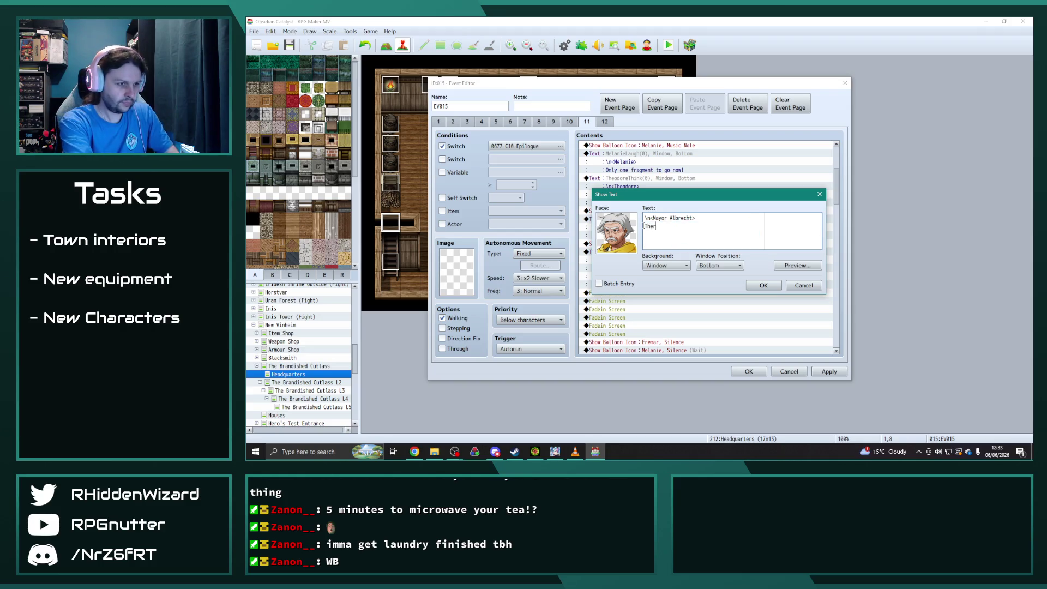
text(e is no sense wo)
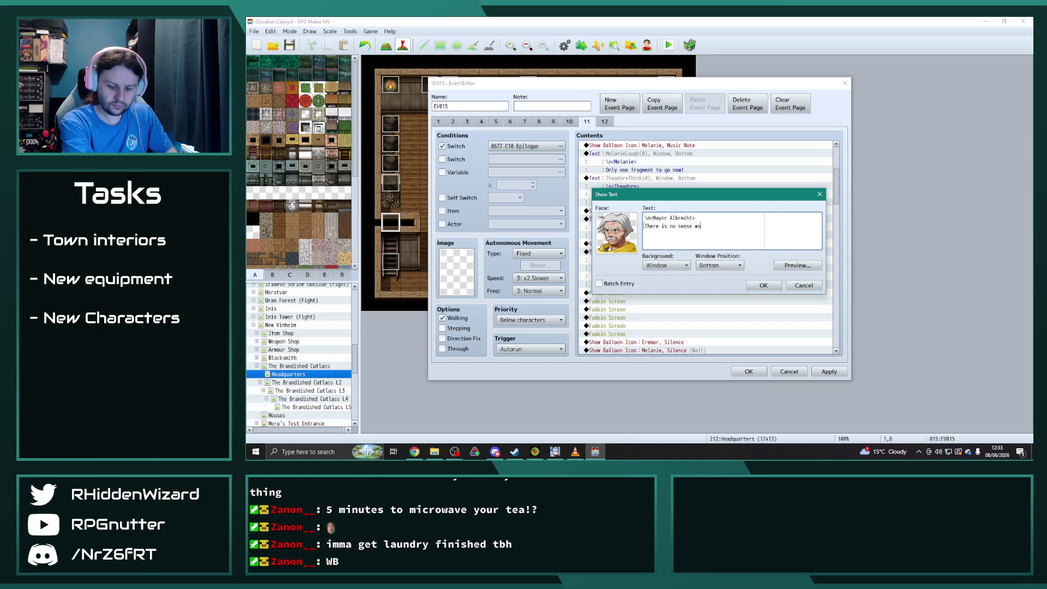
text(rrying over )
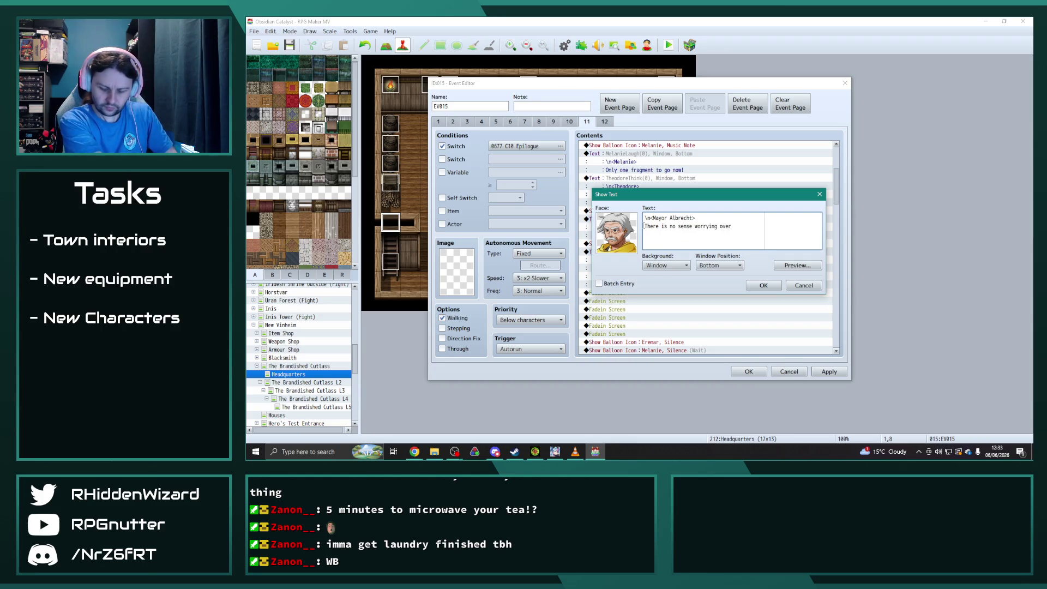
text(those)
key(Return)
text(for now.)
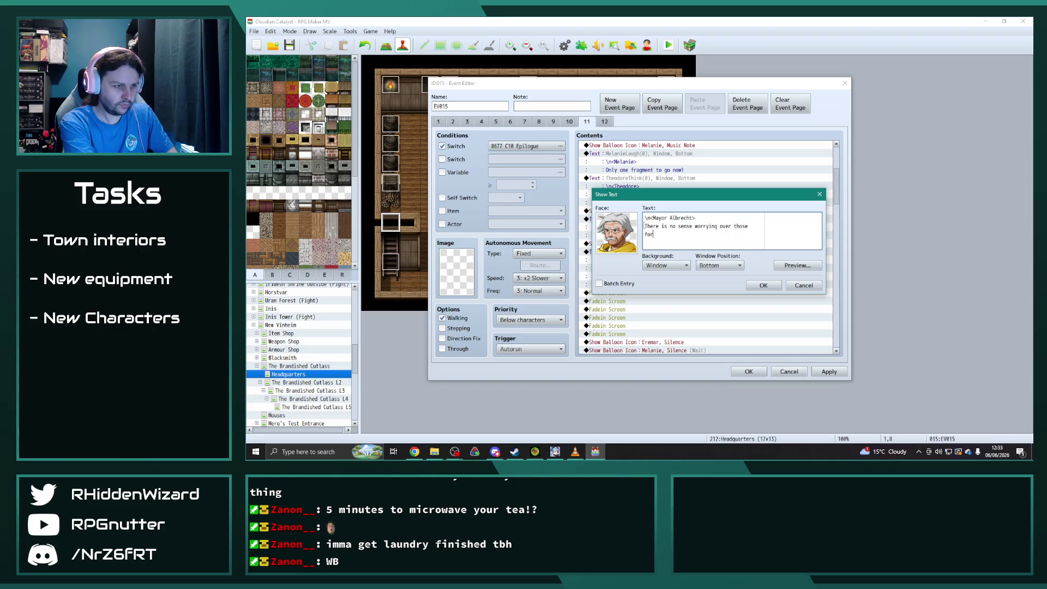
click(767, 285)
- Duplicate the Mayor's line and rewrite it as 'They are beyond our reach for the time being, whilst I believe the Obsidian Ruby is not'
scroll(723, 312, down, 1)
key(ctrl+c)
key(ctrl+v)
double_click(644, 226)
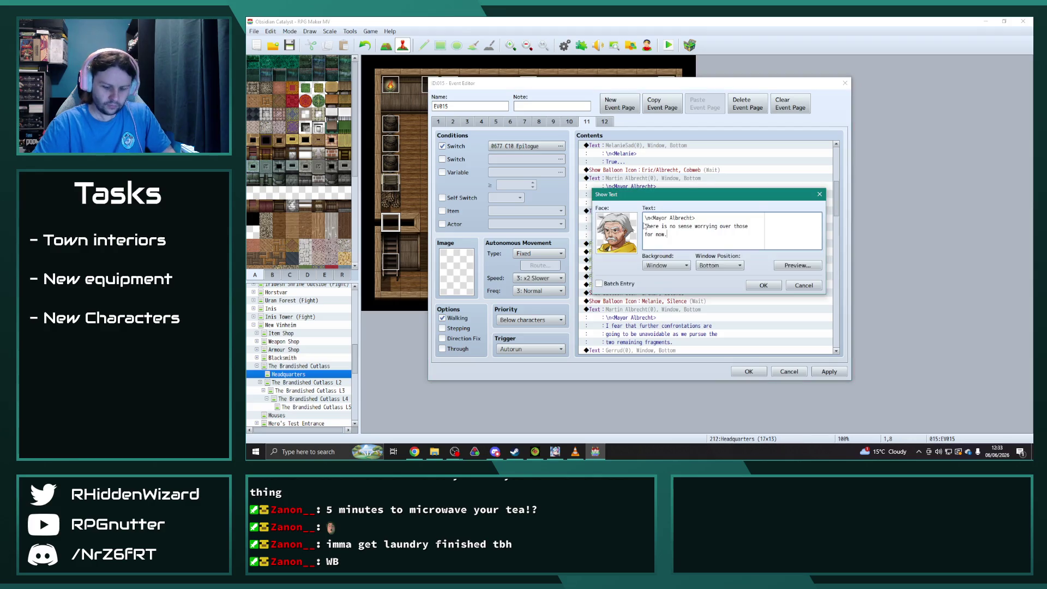
key(shift+Home)
key(shift+Up)
text(They ar)
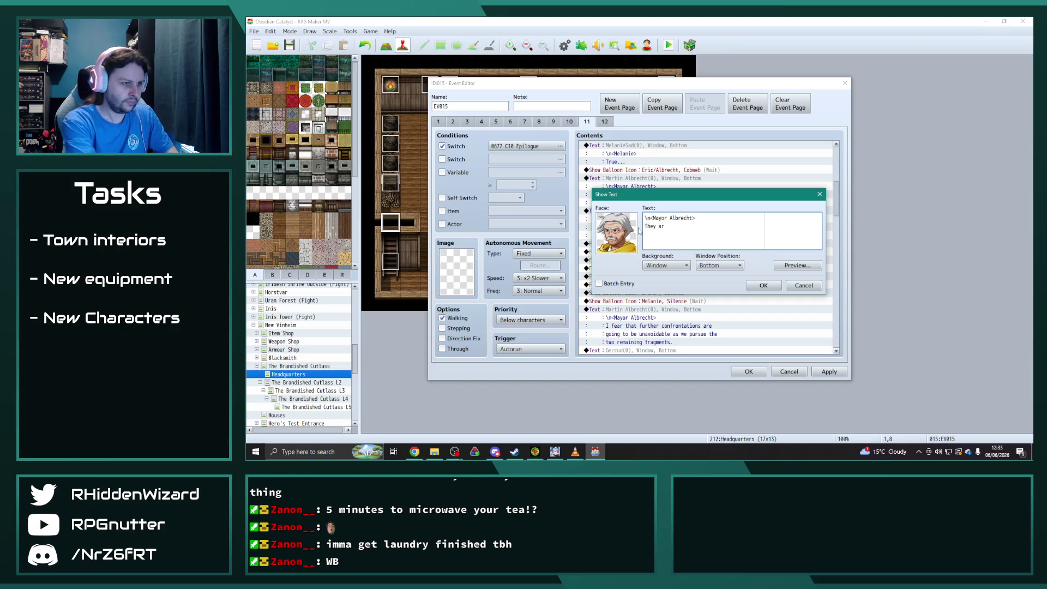
text(e beyond our reach f)
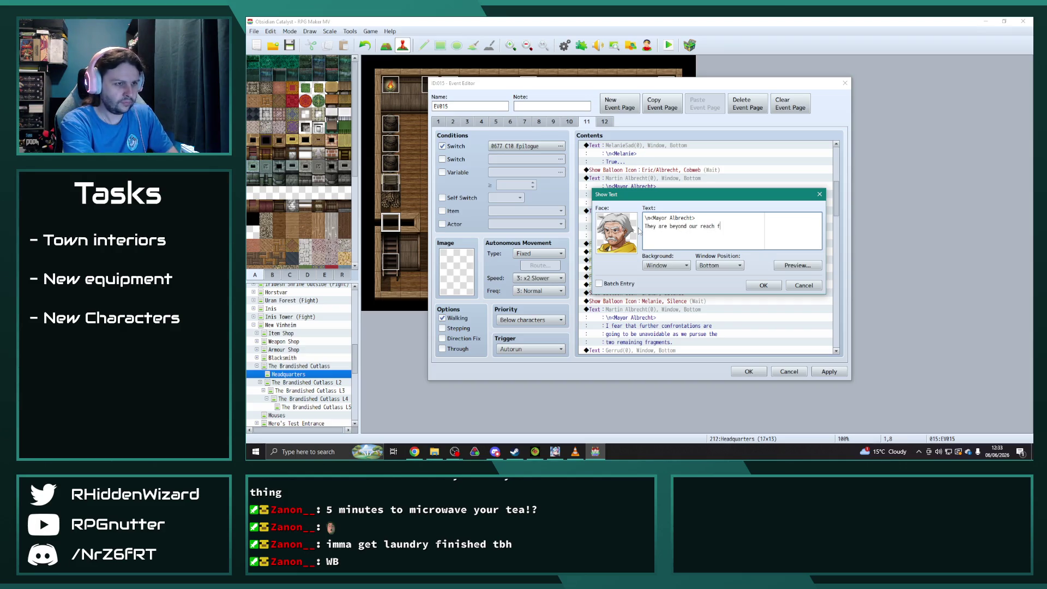
text(or the time being)
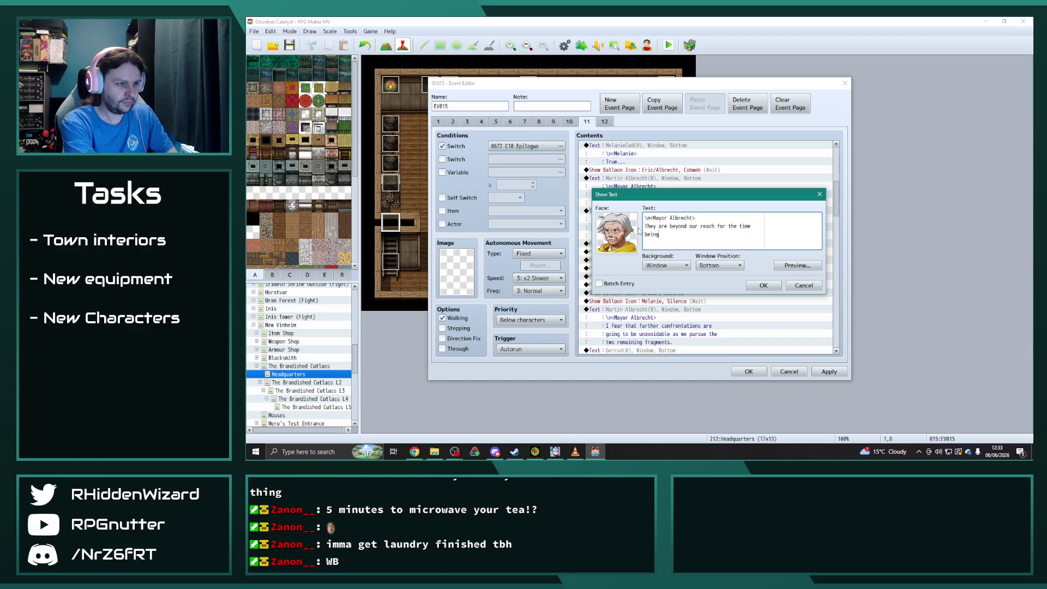
text(, whilst I beleiv)
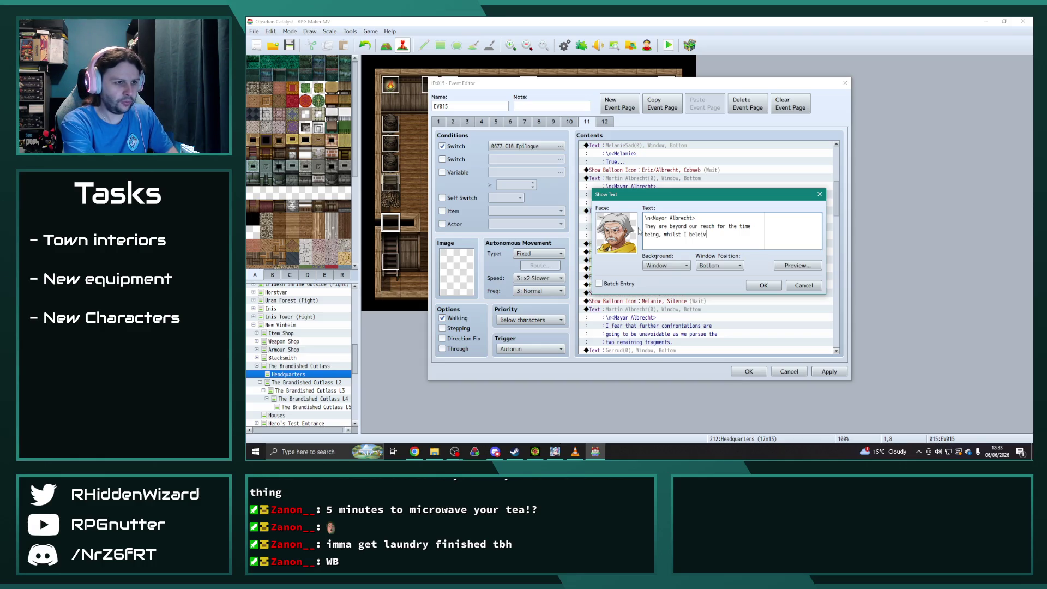
key(BackSpace)
key(BackSpace)
key(BackSpace)
text(ievethe)
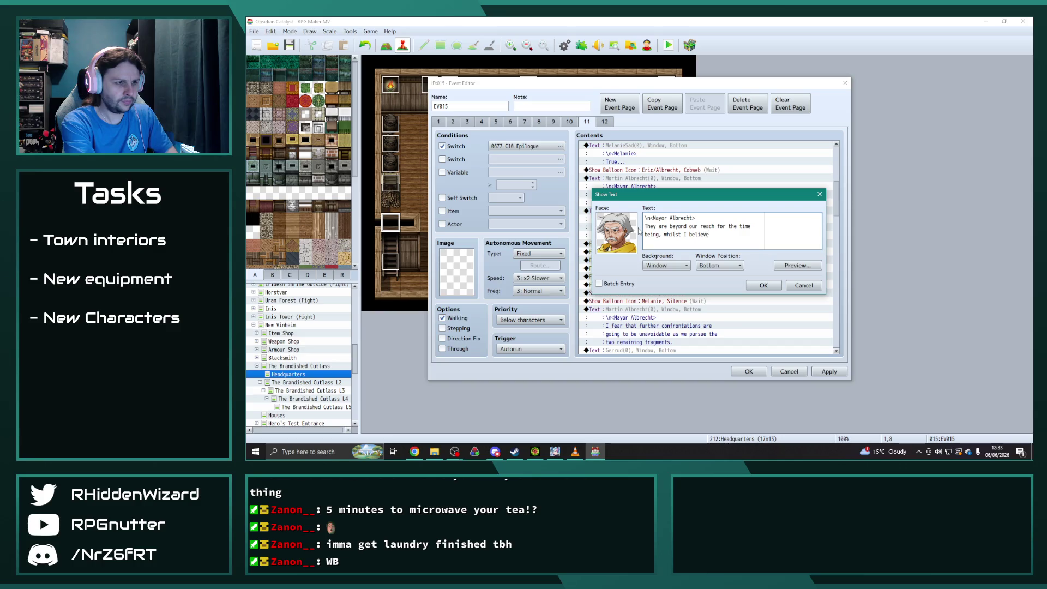
key(BackSpace)
text(the Obsidian)
key(Return)
text(Ru)
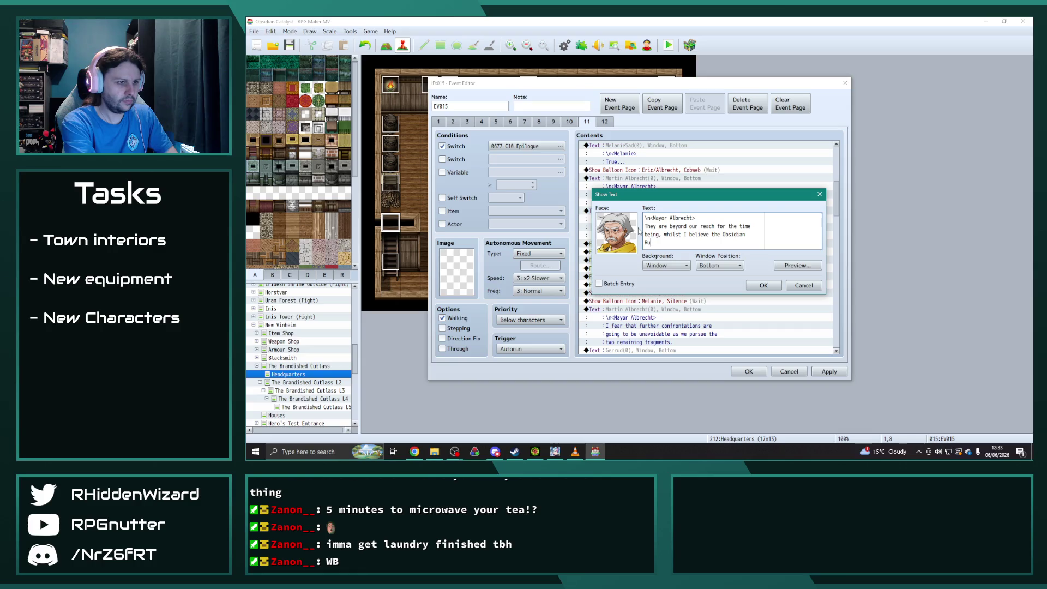
text(by iosot.)
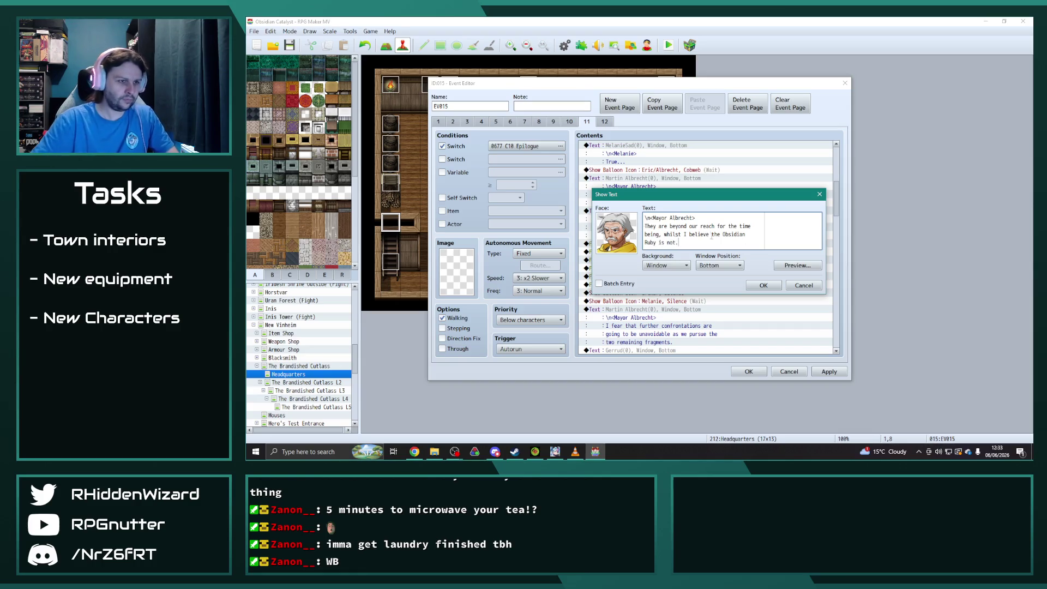
click(764, 285)
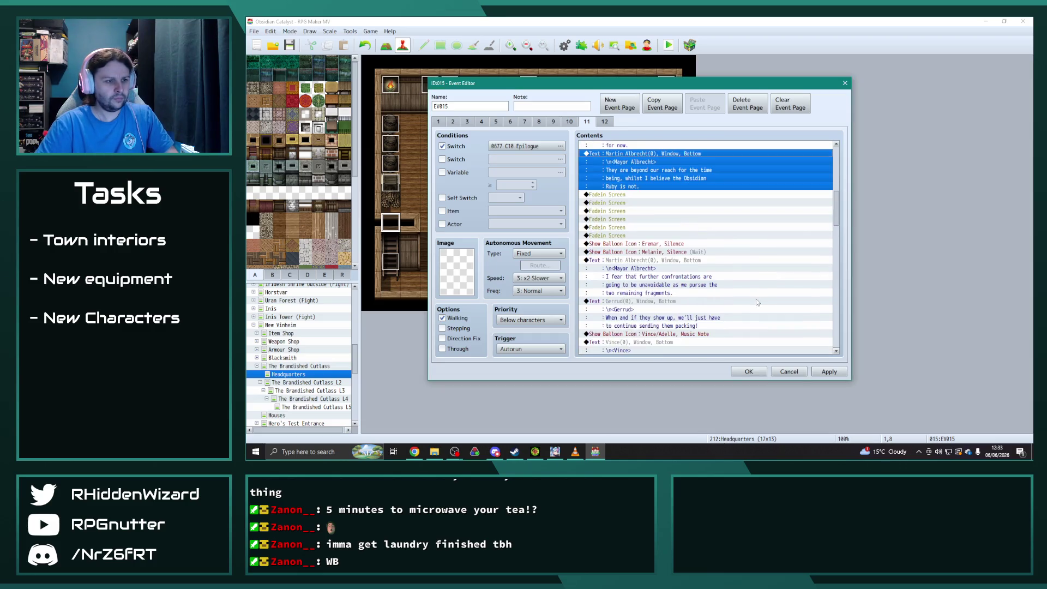
- Apply changes, then move the Book2 sound and journal switch commands after the Mayor's Ruby line
click(824, 371)
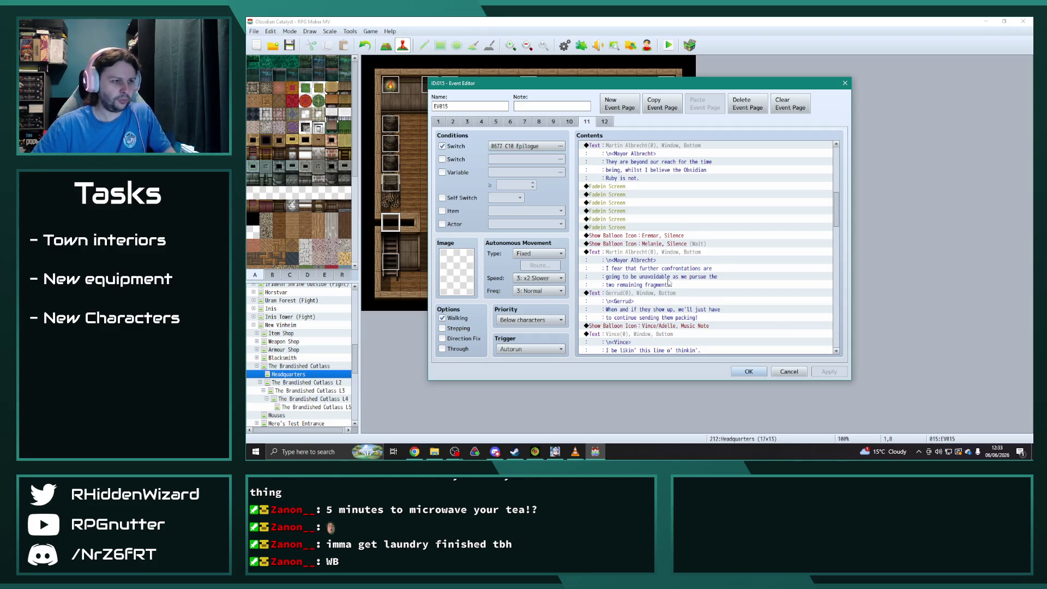
scroll(668, 282, down, 5)
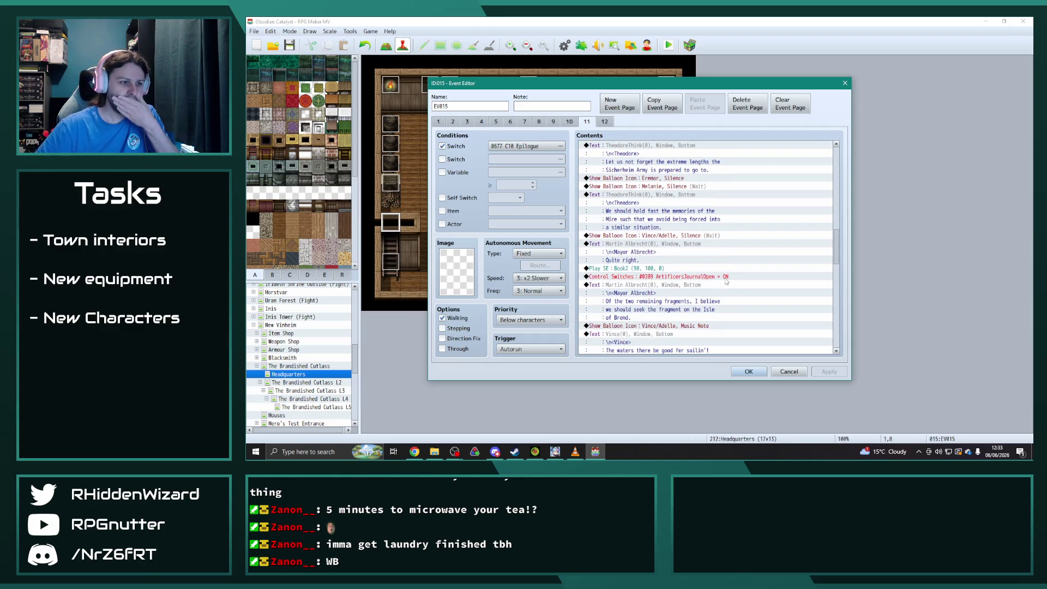
click(636, 268)
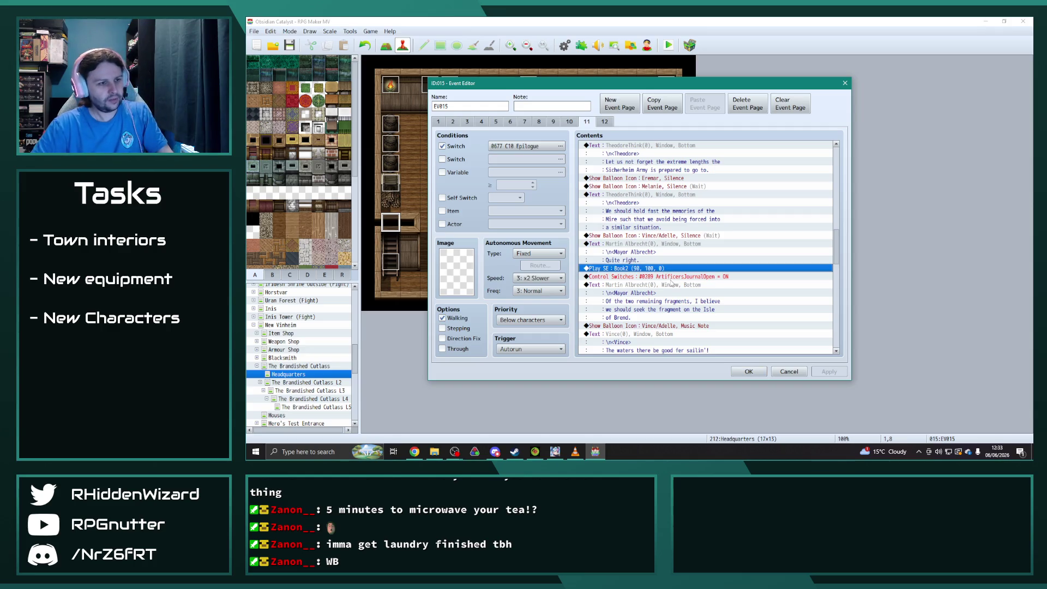
shift+click(677, 281)
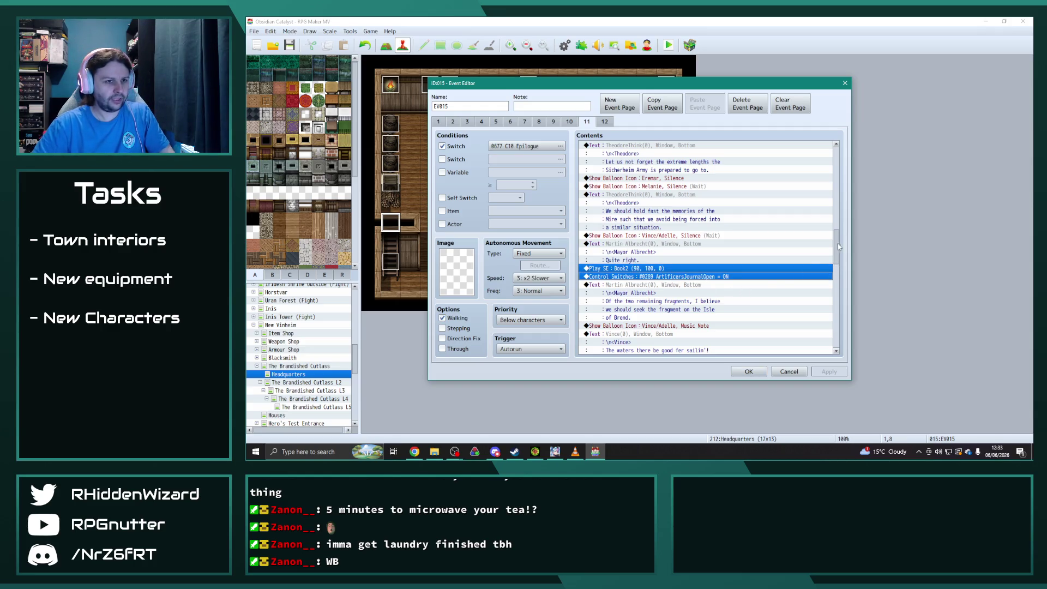
drag(839, 247, 838, 175)
scroll(706, 314, down, 2)
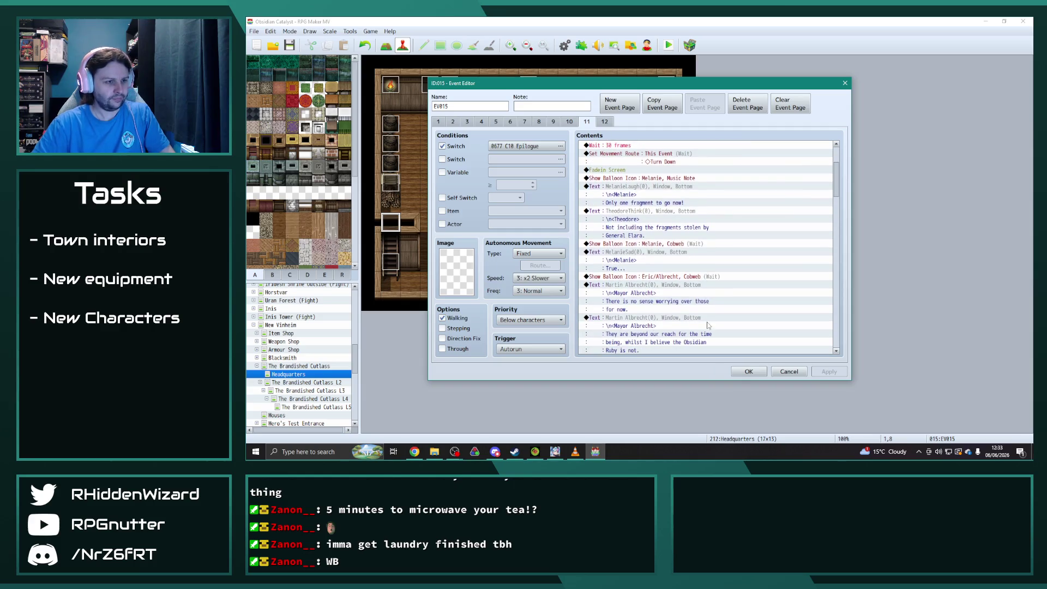
scroll(709, 324, down, 2)
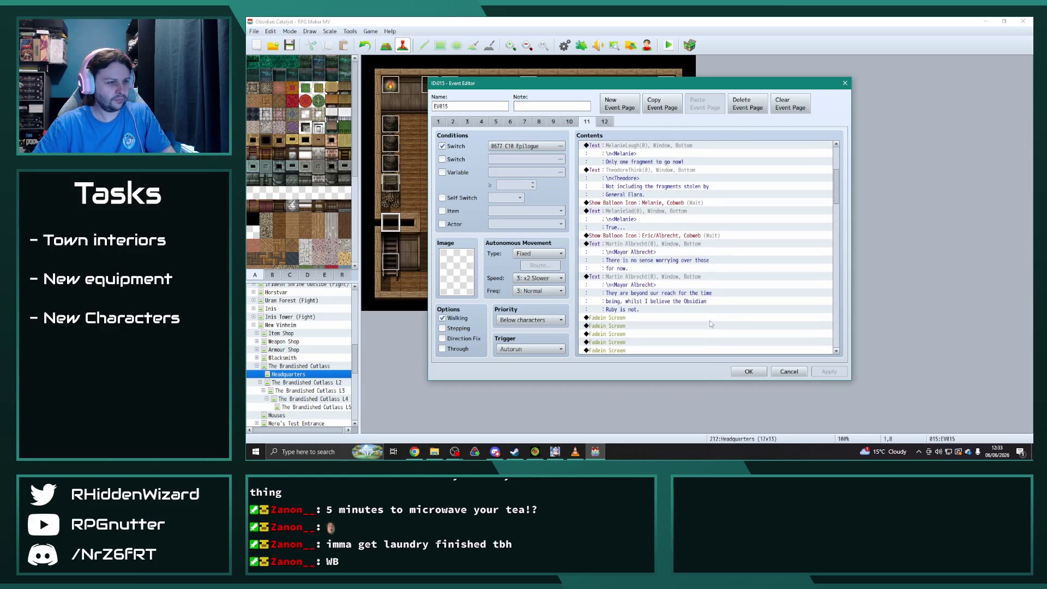
scroll(709, 321, down, 1)
click(701, 301)
key(ctrl+v)
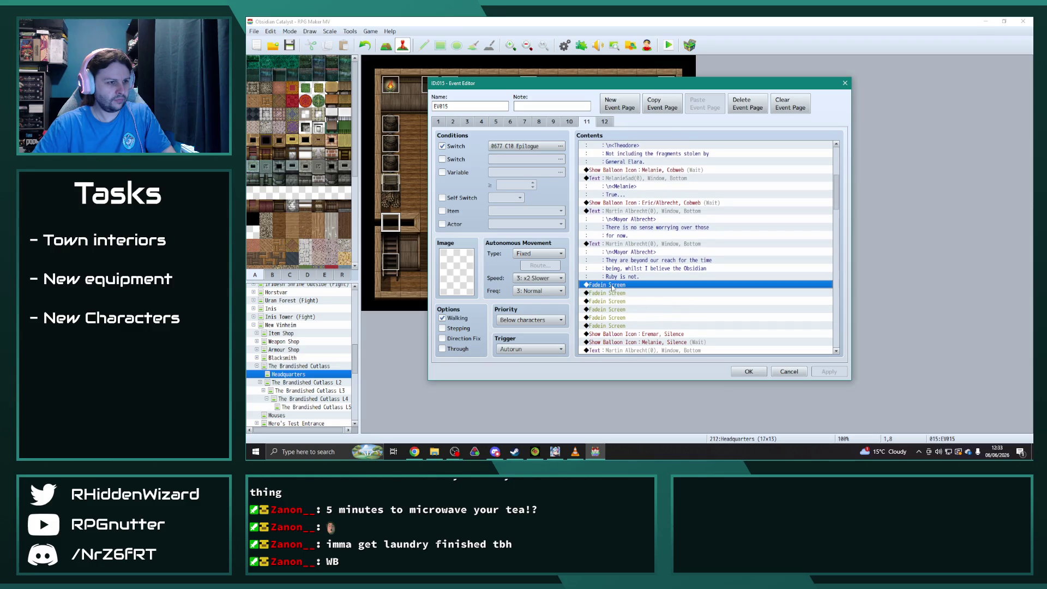
- Add a copy of Melanie's balloon there with the icon set to Question
scroll(714, 308, down, 2)
scroll(714, 308, down, 5)
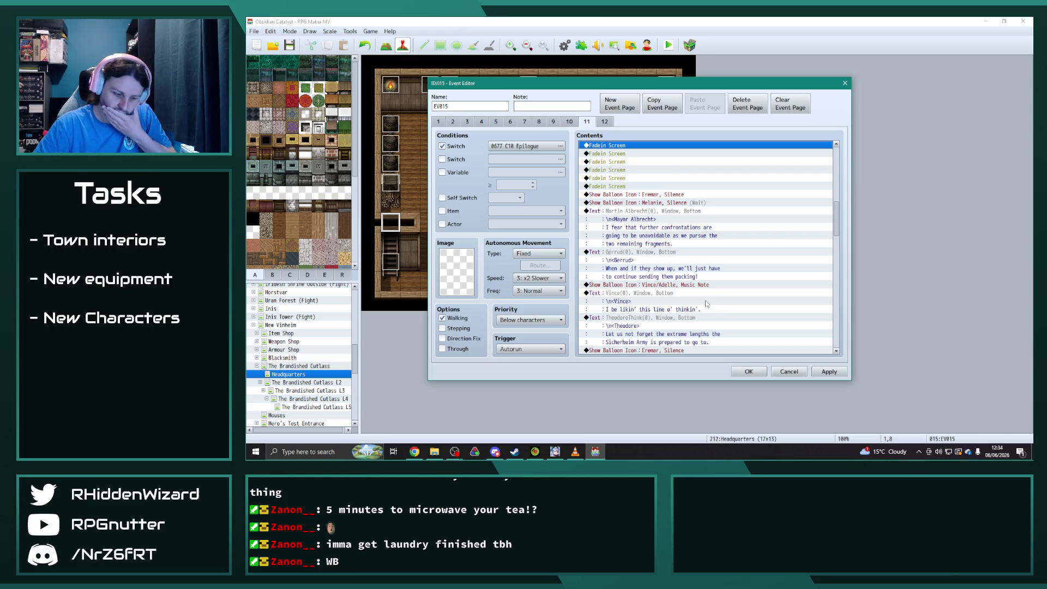
scroll(671, 231, up, 1)
click(672, 227)
key(ctrl+c)
click(640, 170)
key(ctrl+v)
double_click(640, 170)
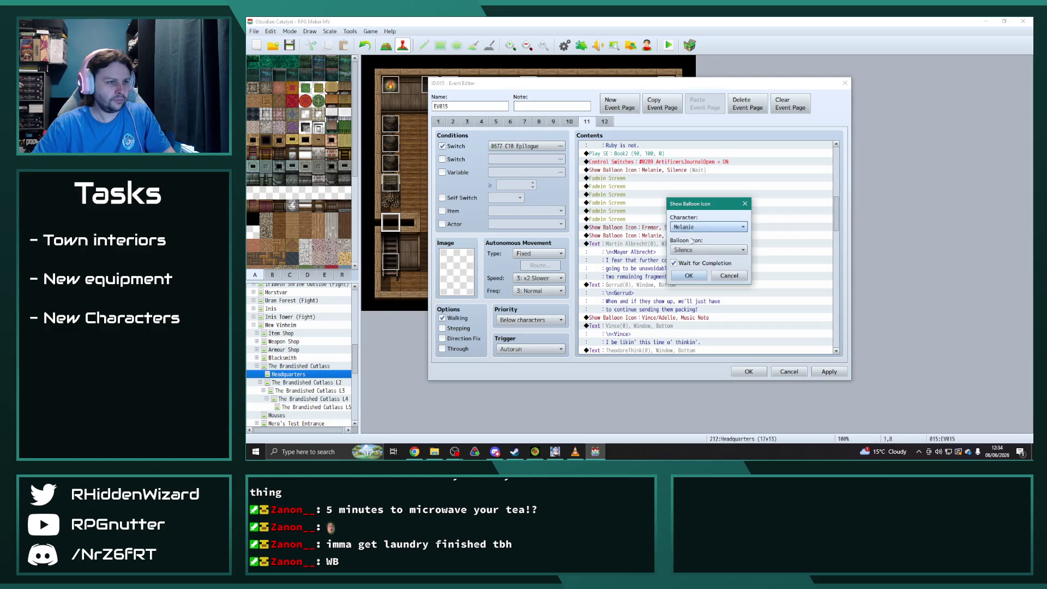
click(708, 250)
click(691, 271)
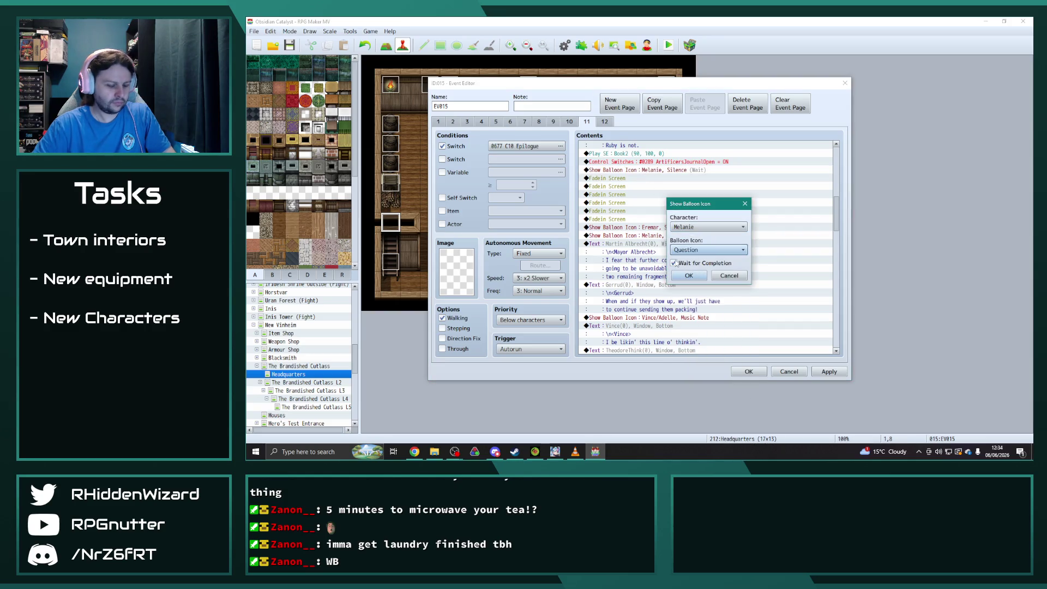
click(688, 276)
- Move Melanie's 'Where is the final fragment located?' line after the Question balloon and open it
scroll(686, 275, down, 10)
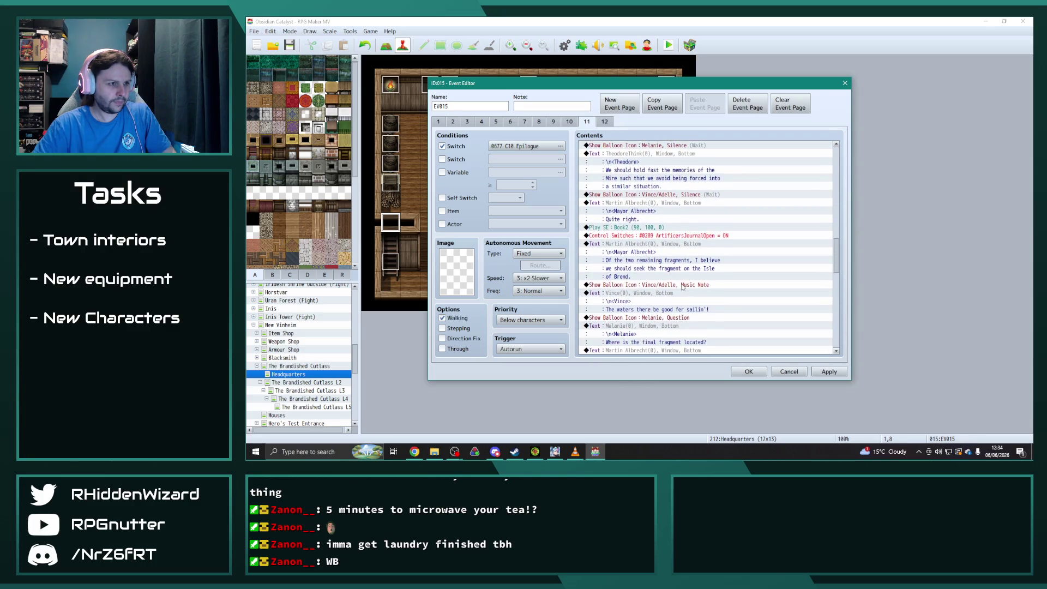
scroll(684, 290, down, 3)
click(640, 268)
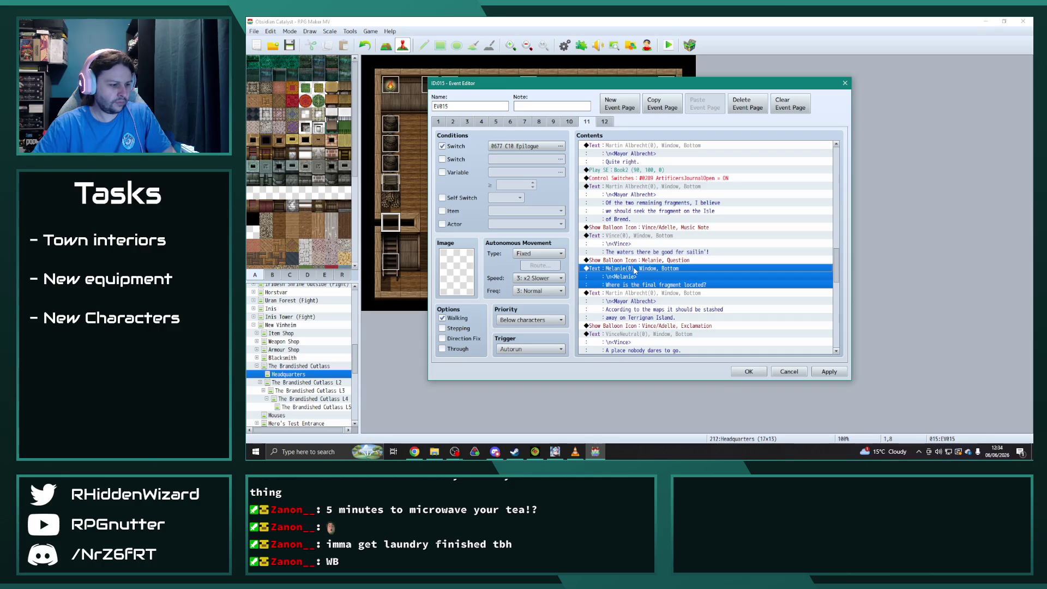
key(Delete)
mouse_move(838, 268)
mouse_down()
mouse_move(839, 224)
mouse_move(842, 270)
mouse_up()
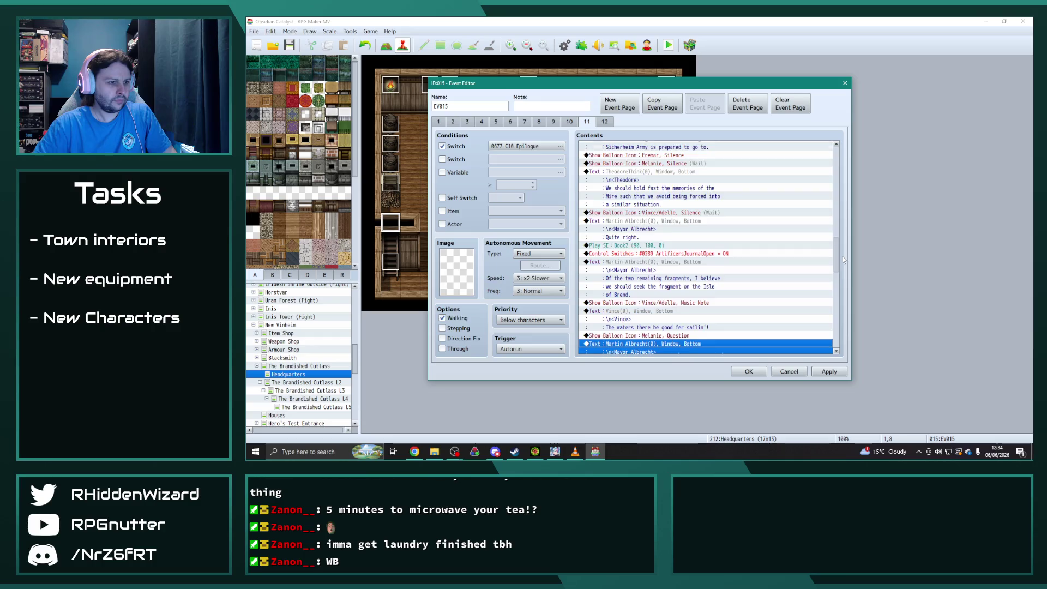
scroll(759, 296, down, 3)
scroll(711, 300, up, 10)
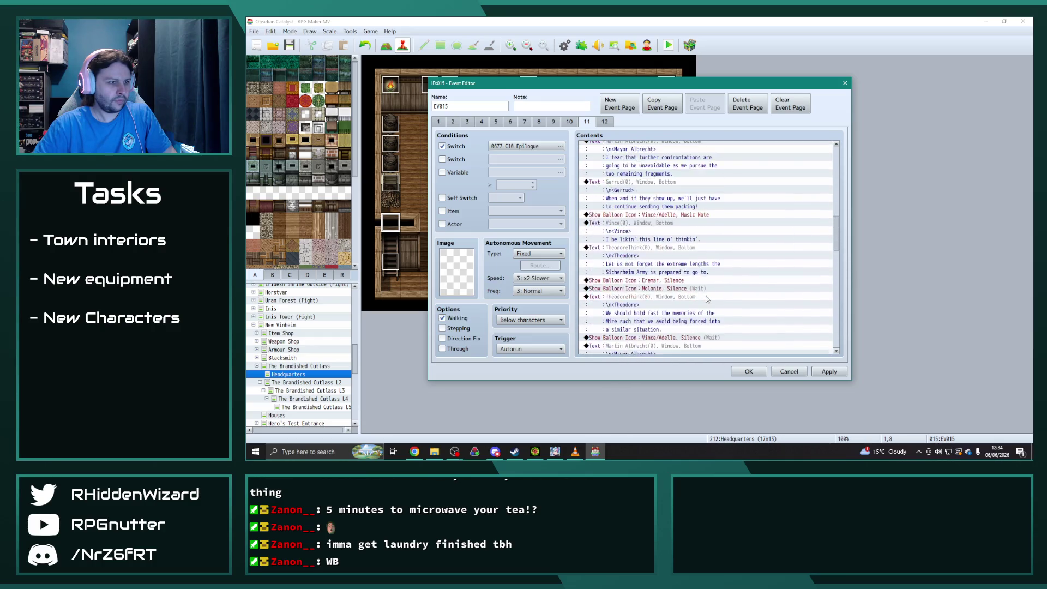
click(746, 234)
key(ctrl+v)
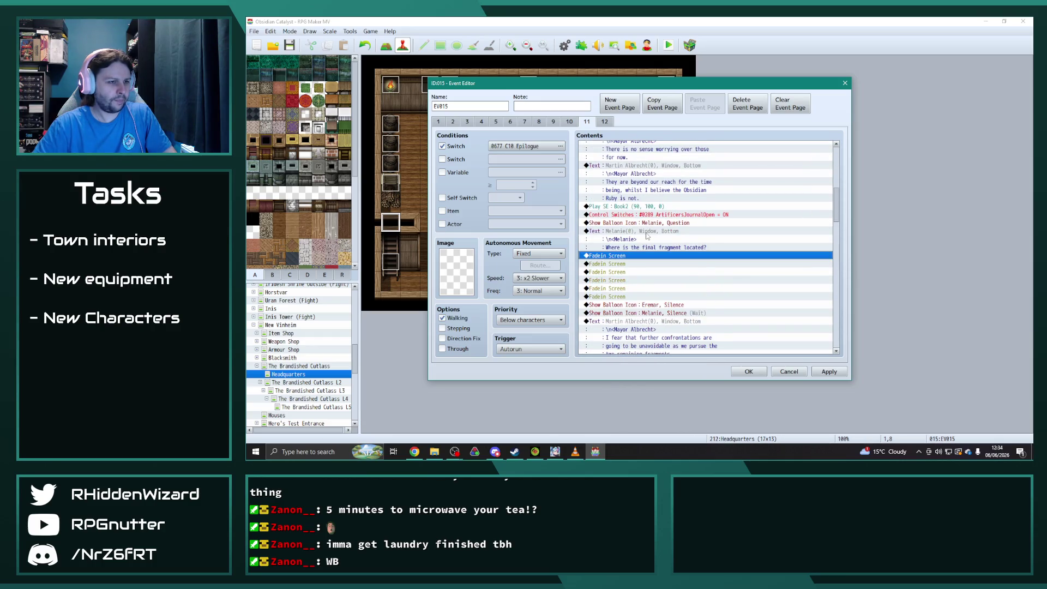
double_click(746, 237)
- Rewrite Melanie's question to 'But wasn't it supposedly stashed away on an inaccessible island?'
drag(745, 236, 636, 230)
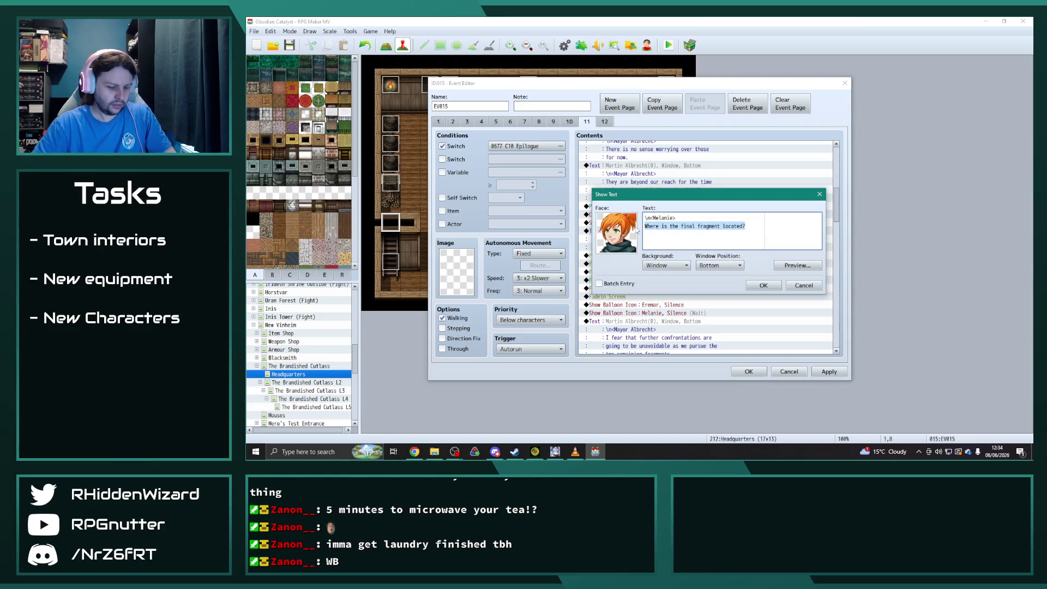
text(But wa)
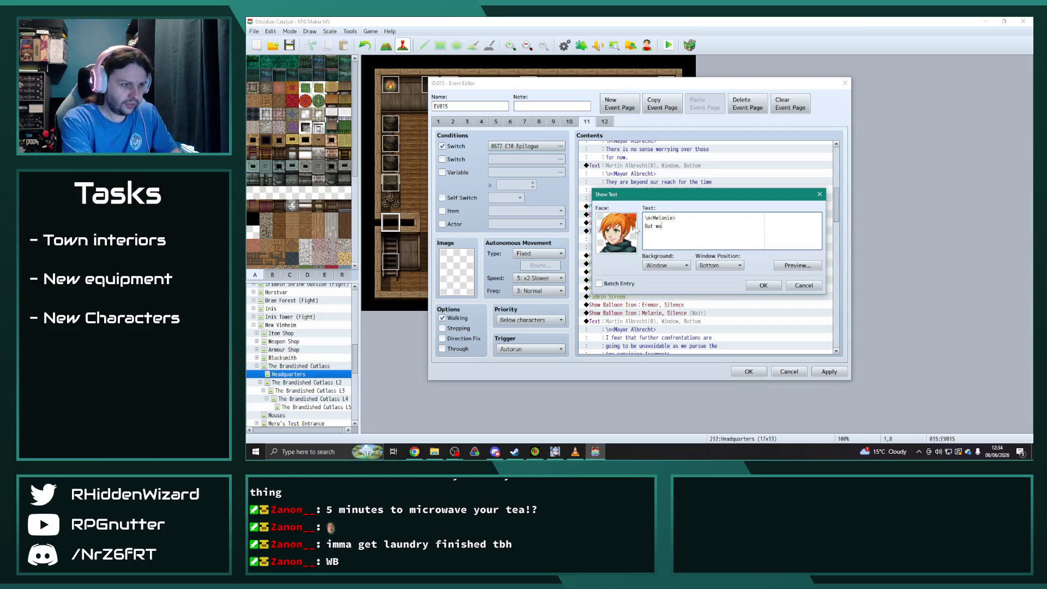
text(sn't it suppose)
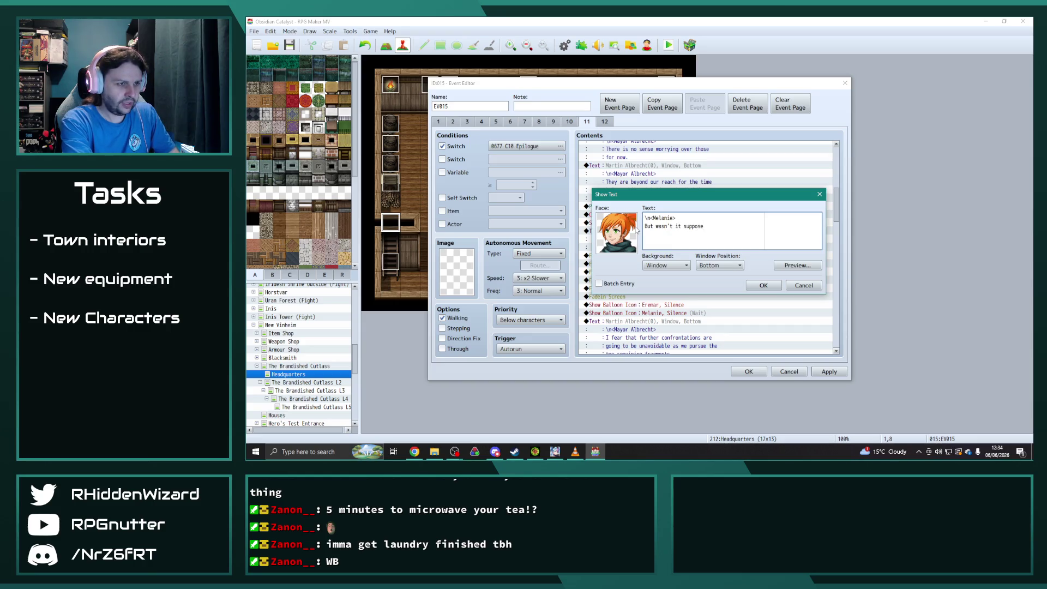
text(dly sta)
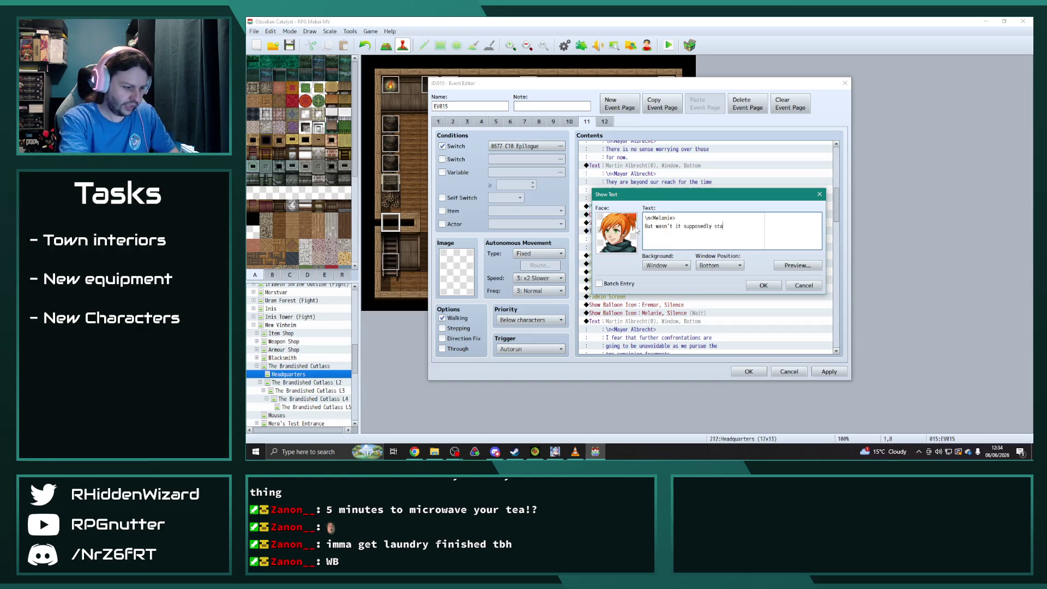
text(shed away on an inaccessible island?)
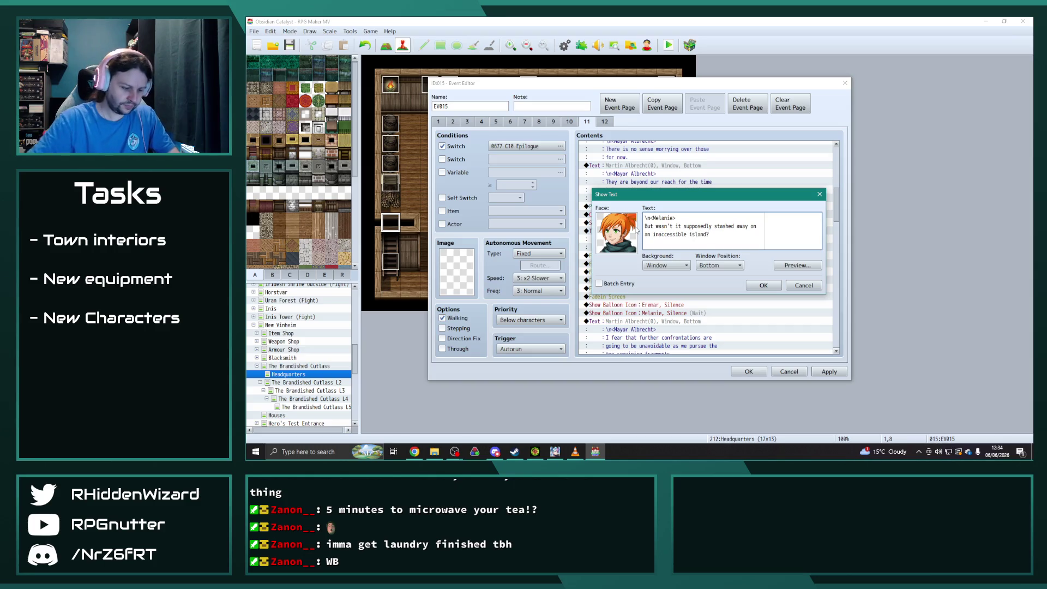
click(763, 285)
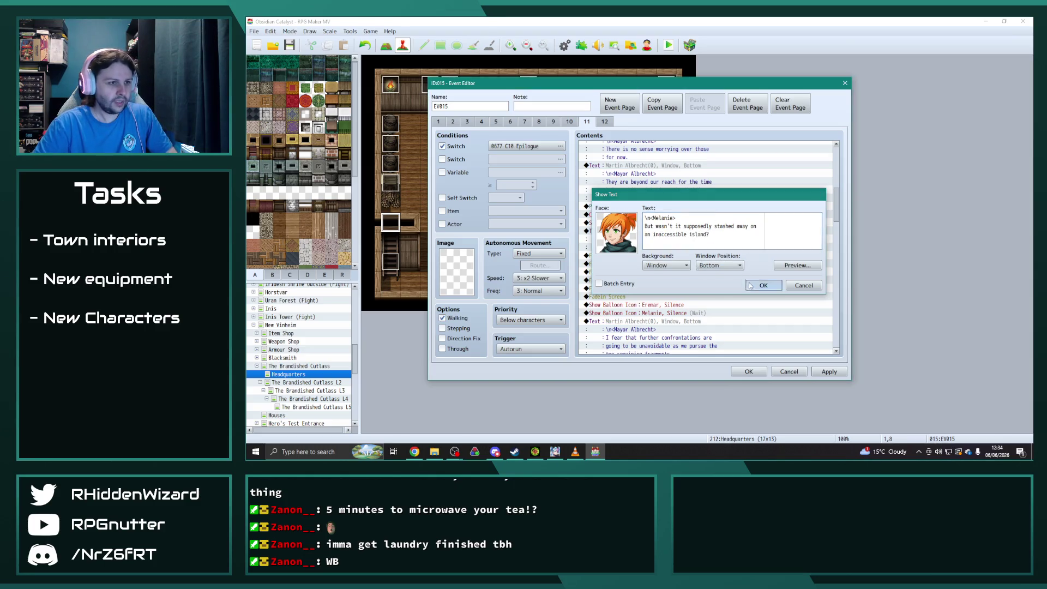
- Copy Melanie's Question balloon above the first Fadein Screen and make it a Vince/Adelle Music Note balloon
click(682, 225)
click(650, 269)
key(ctrl+v)
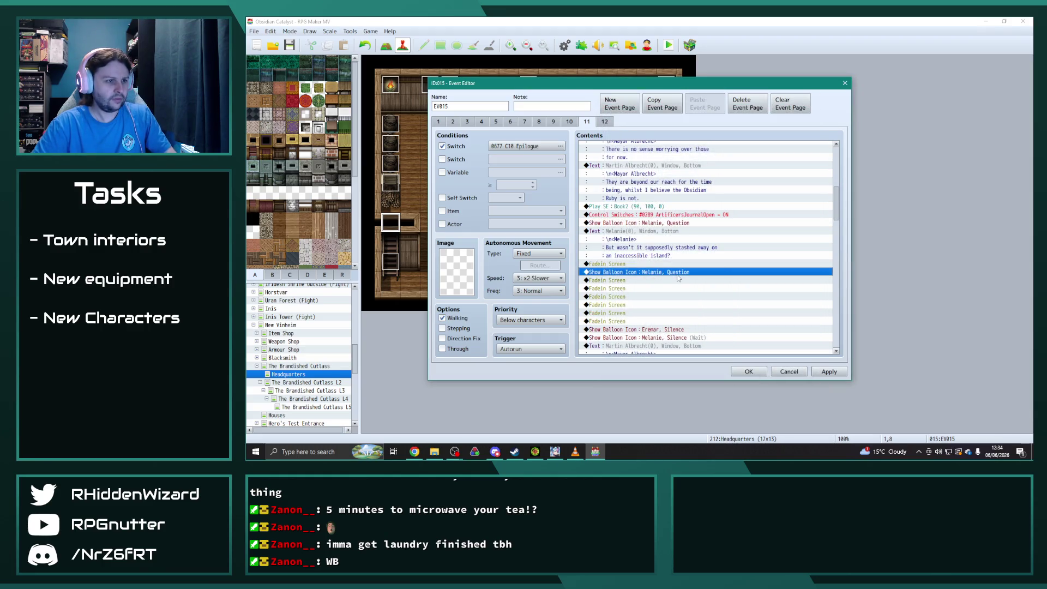
key(ctrl+x)
click(646, 263)
key(ctrl+v)
double_click(645, 266)
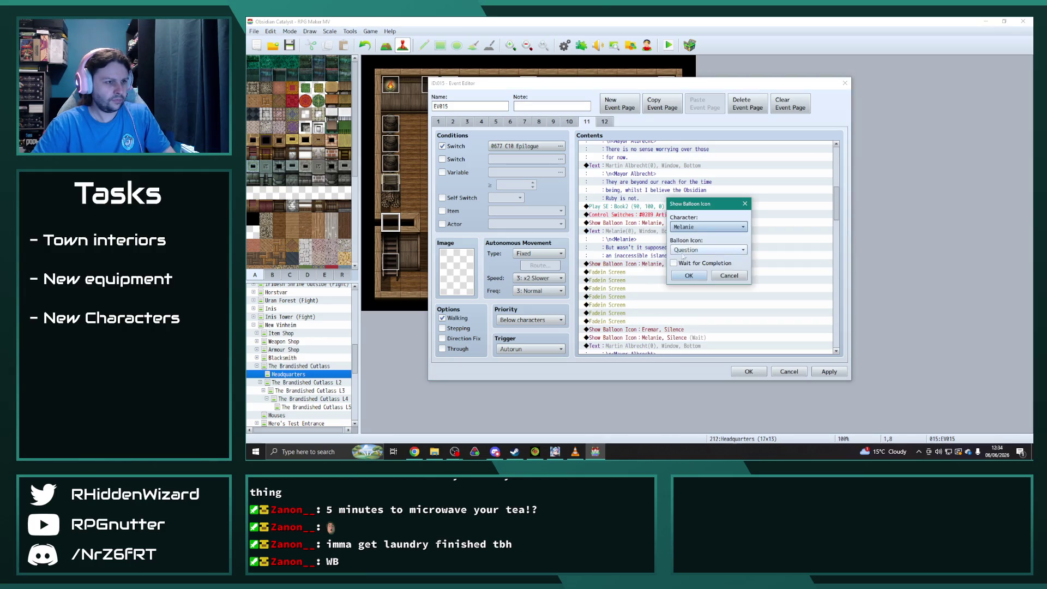
click(698, 228)
click(708, 380)
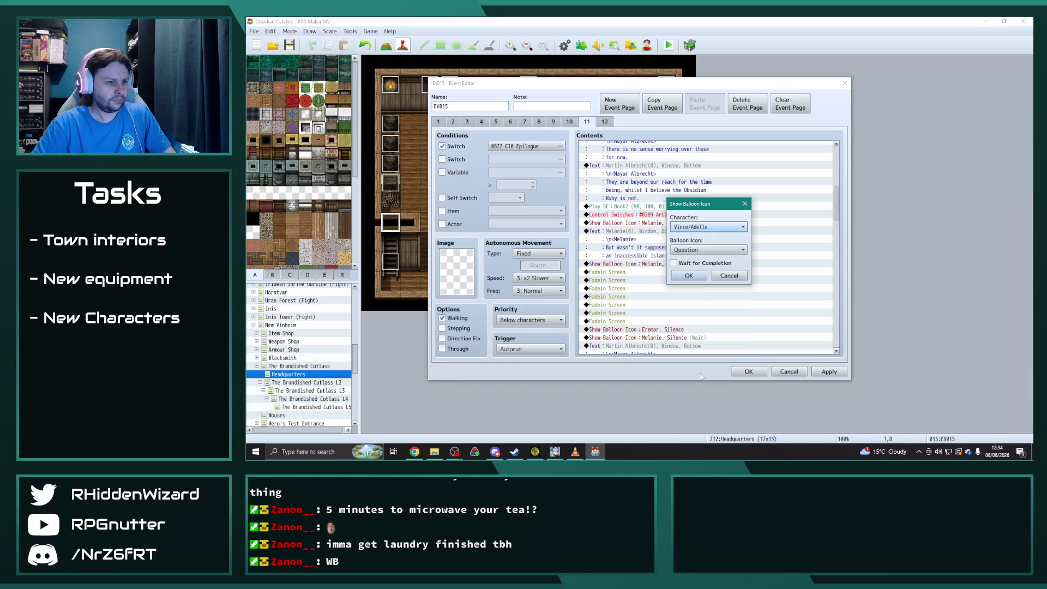
click(696, 249)
click(698, 277)
click(697, 275)
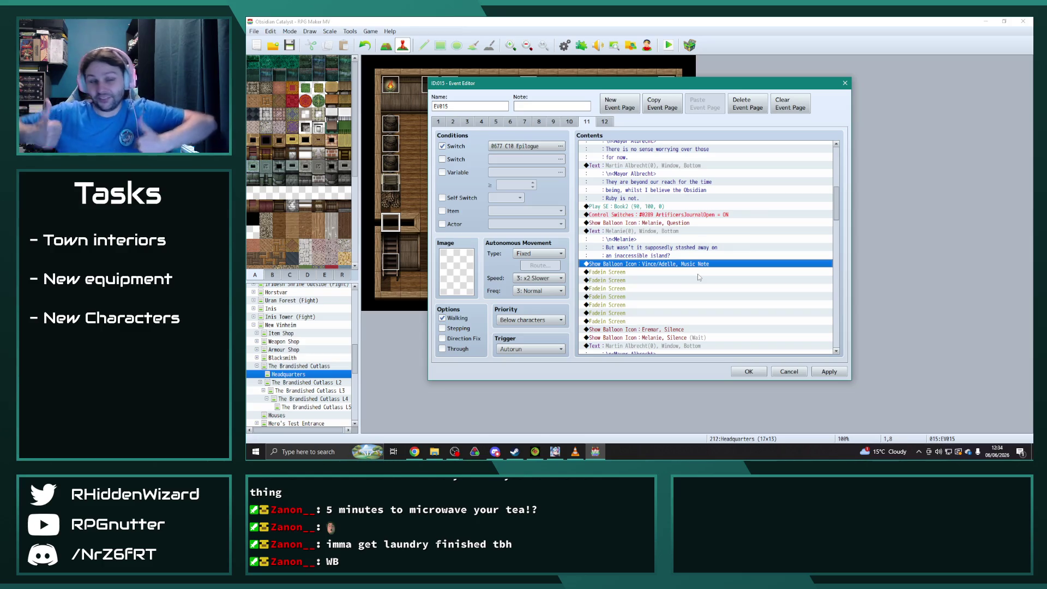
- Paste a copy of Vince's 'The waters there be good fer sailin'!' line before the first fade-in
scroll(680, 250, down, 10)
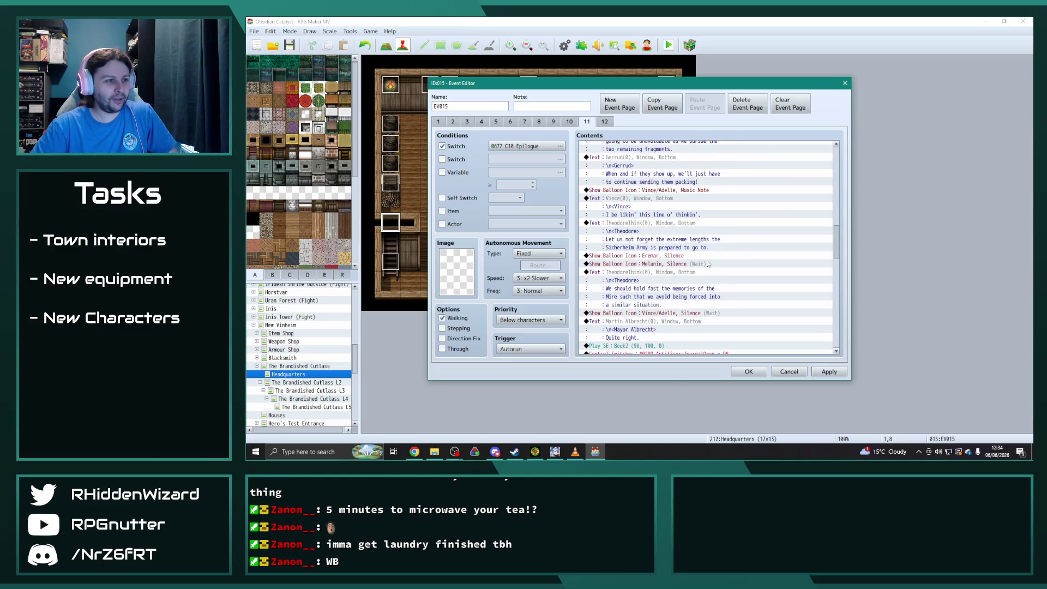
scroll(703, 260, down, 6)
click(641, 224)
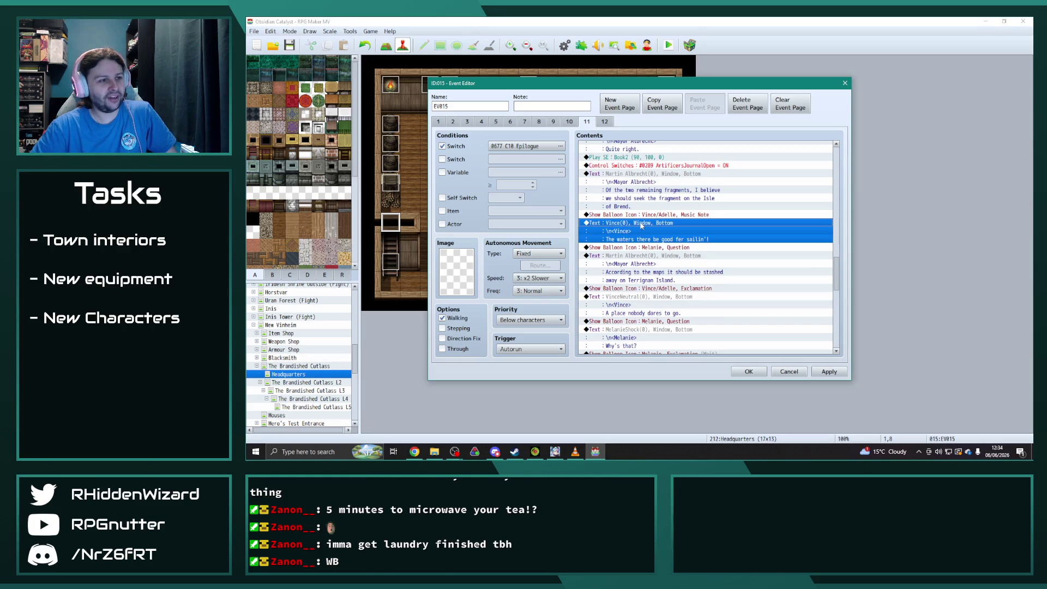
scroll(838, 215, up, 10)
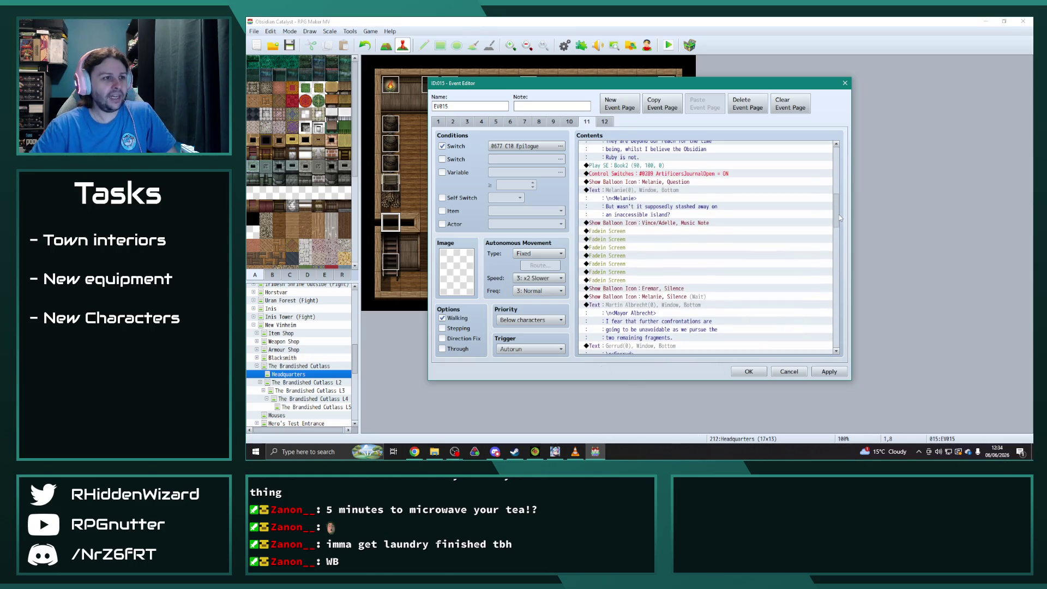
click(632, 241)
key(ctrl+v)
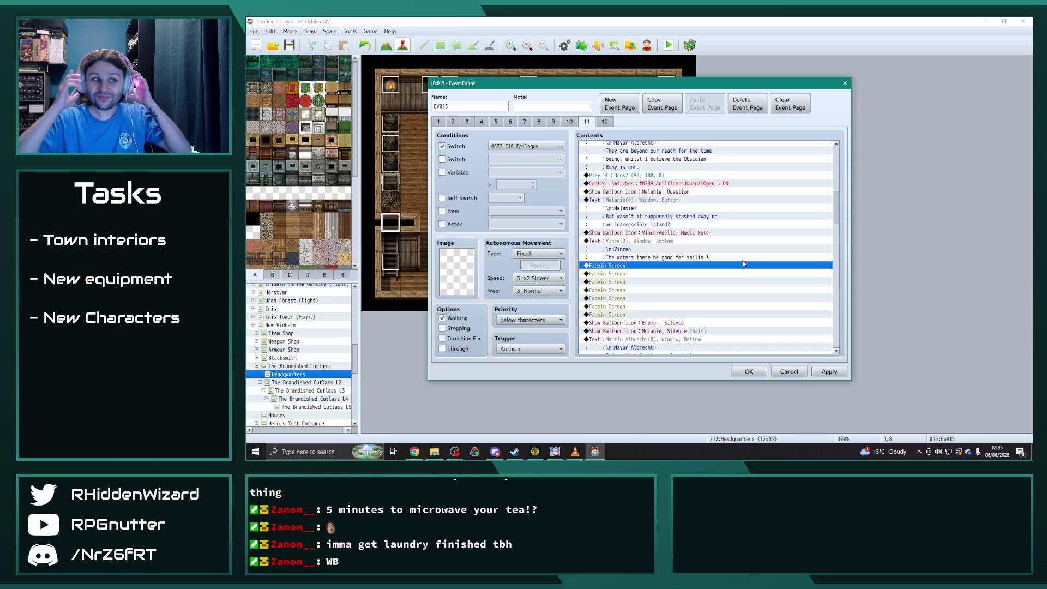
double_click(668, 246)
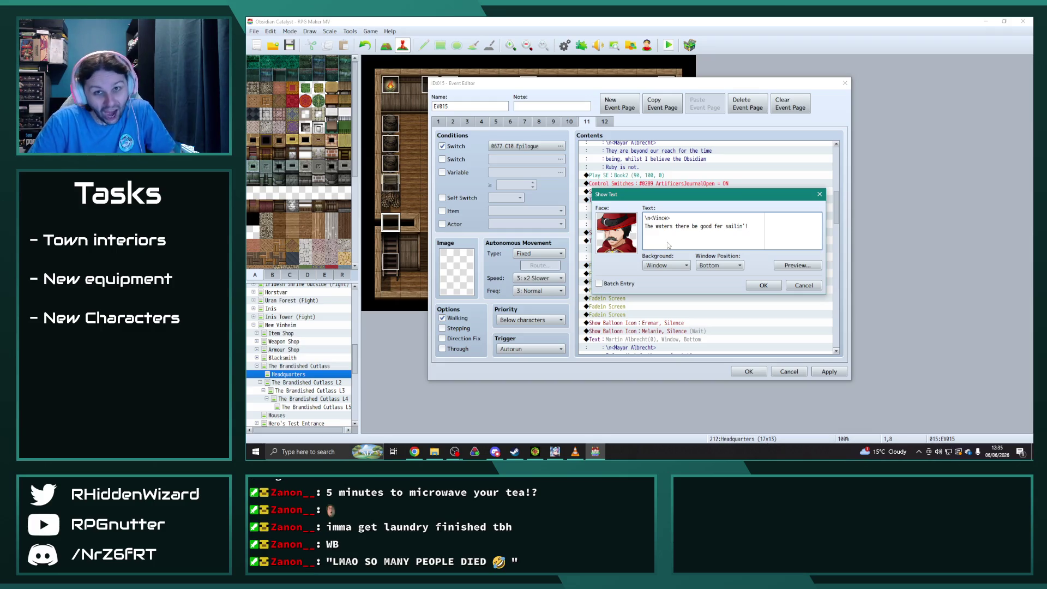
- Change Vince's line to 'Aye, Terrignan island has claimed the lives of many a sailor…' and apply
drag(759, 234, 632, 227)
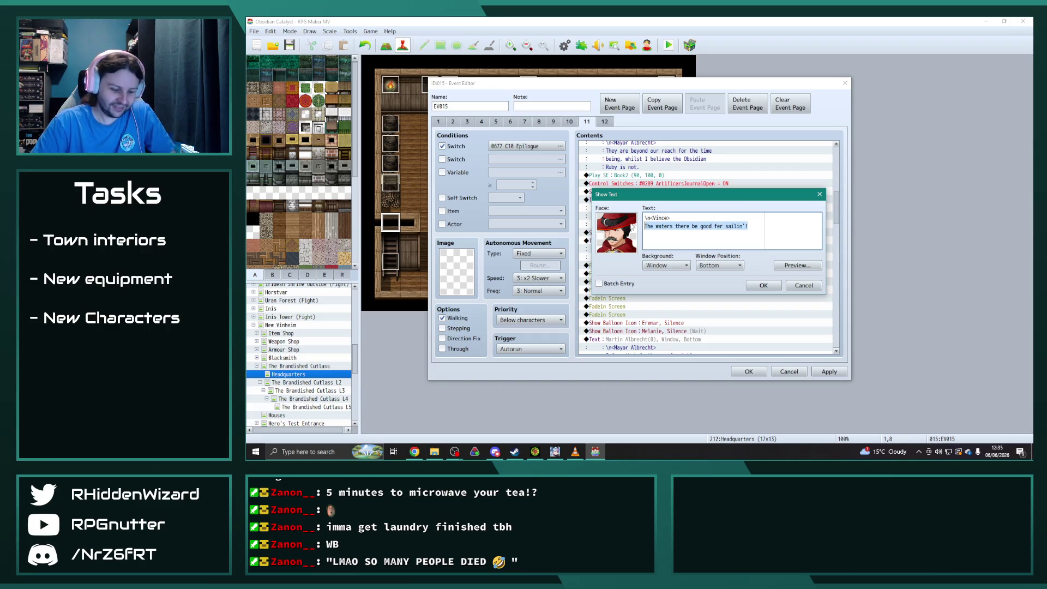
text(Aye, )
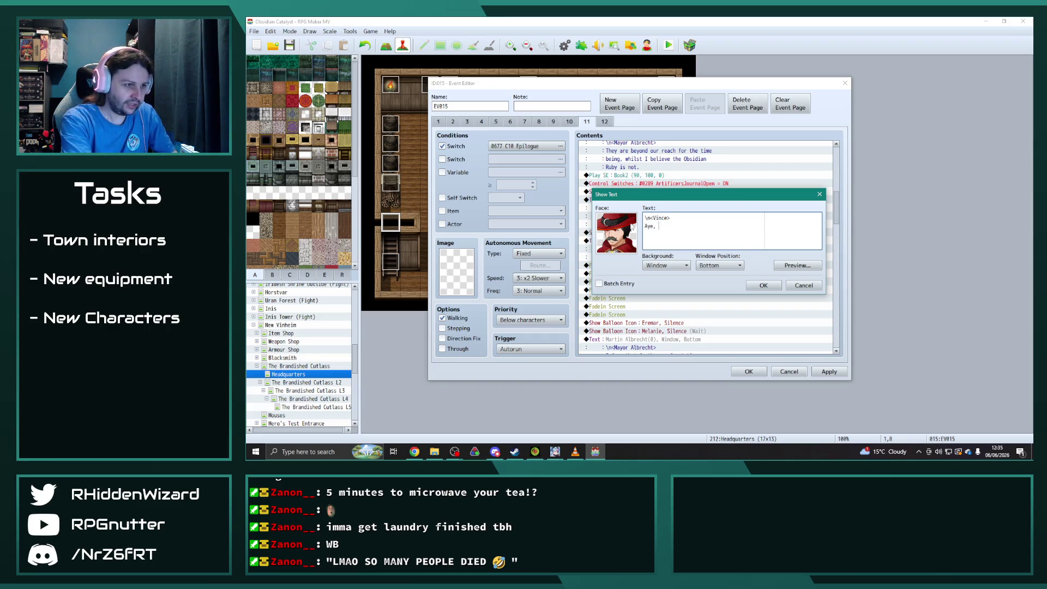
text(Terrignan island)
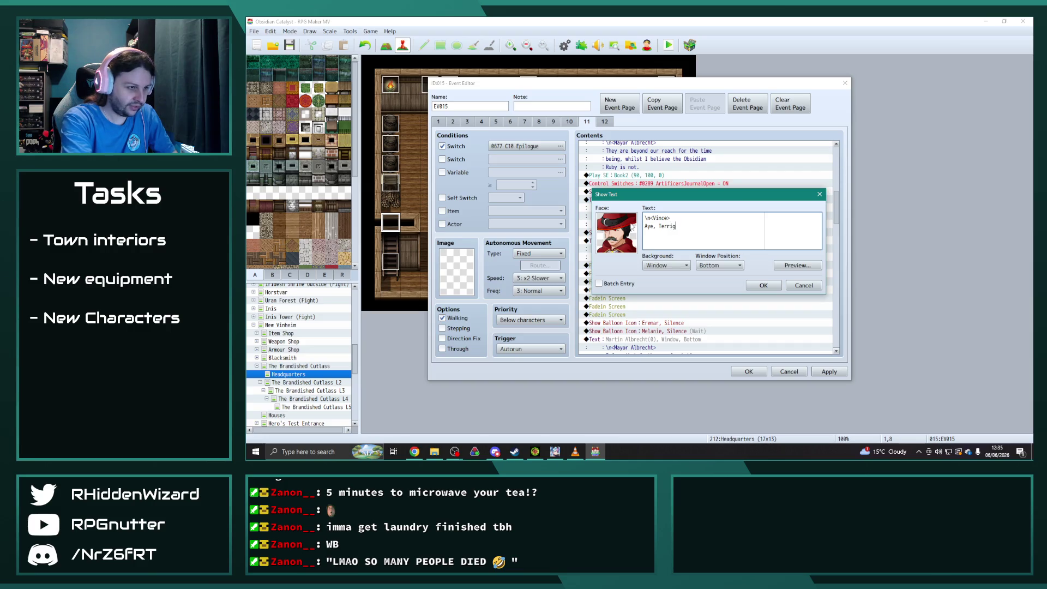
text( has )
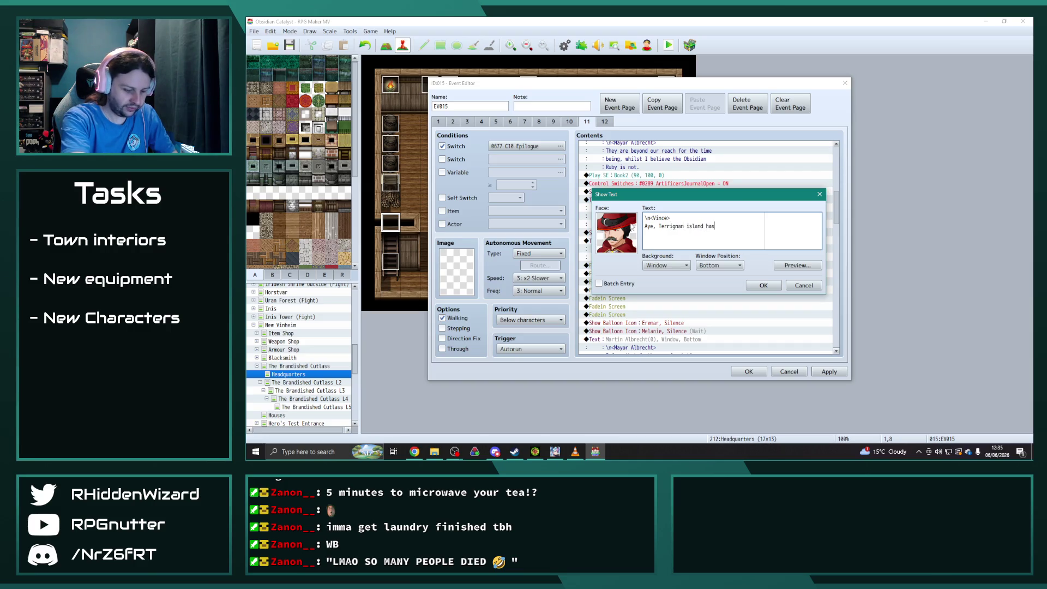
text(cla)
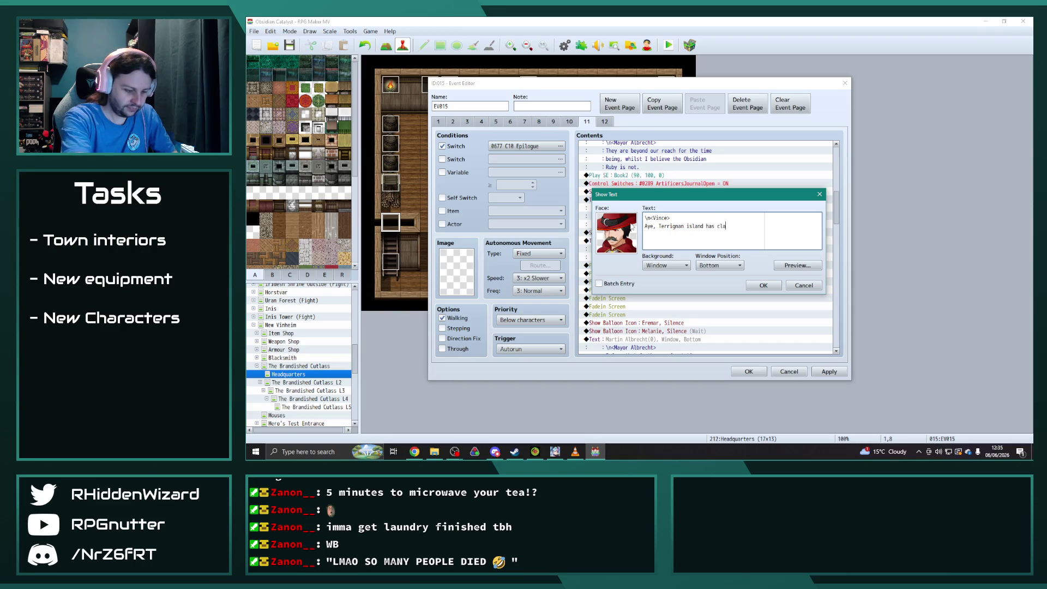
text(imed the lives)
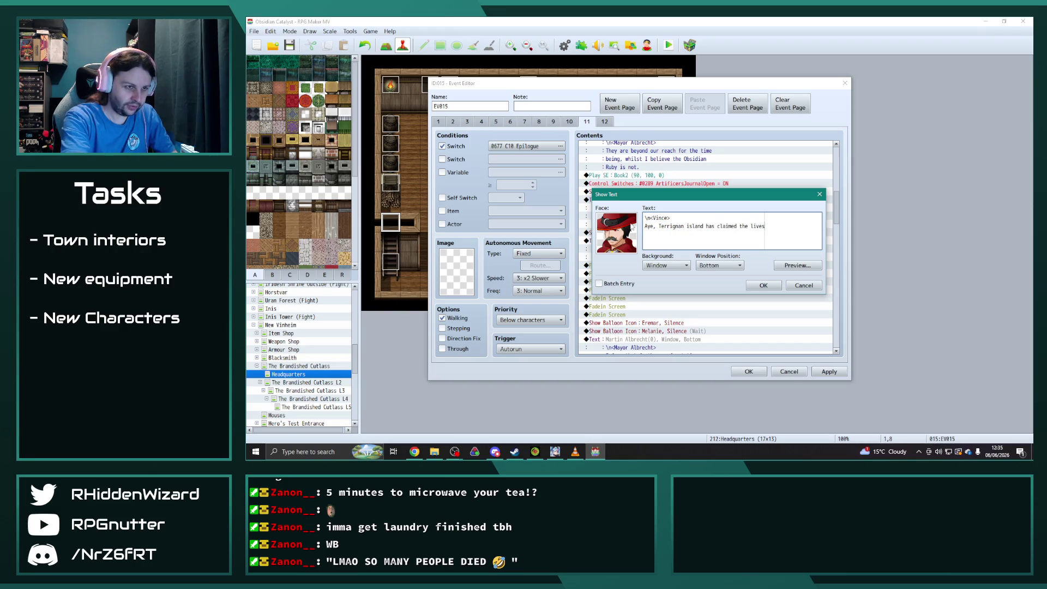
key(BackSpace)
key(BackSpace)
key(BackSpace)
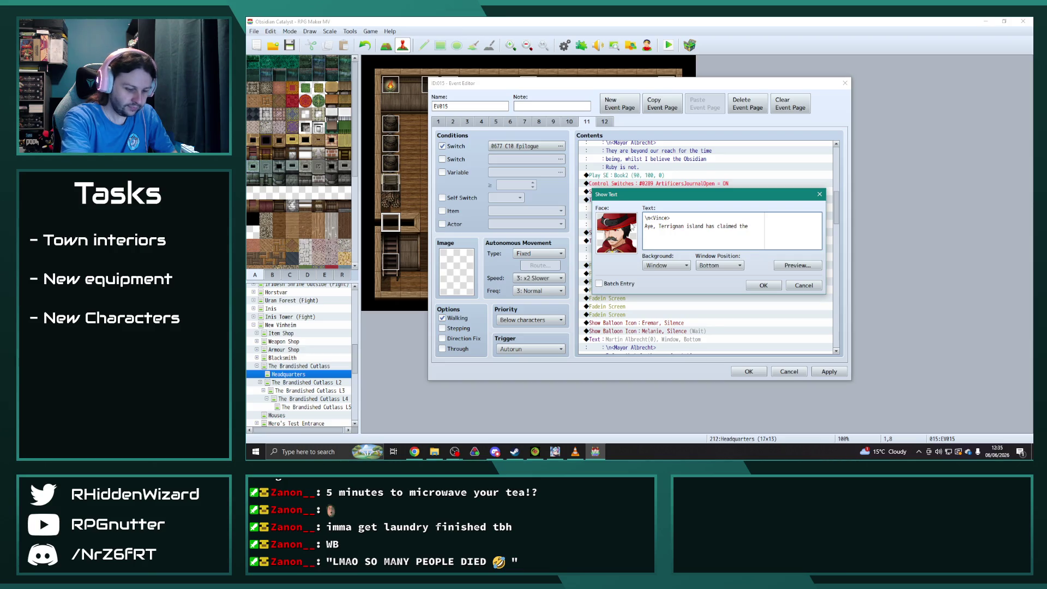
text(live)
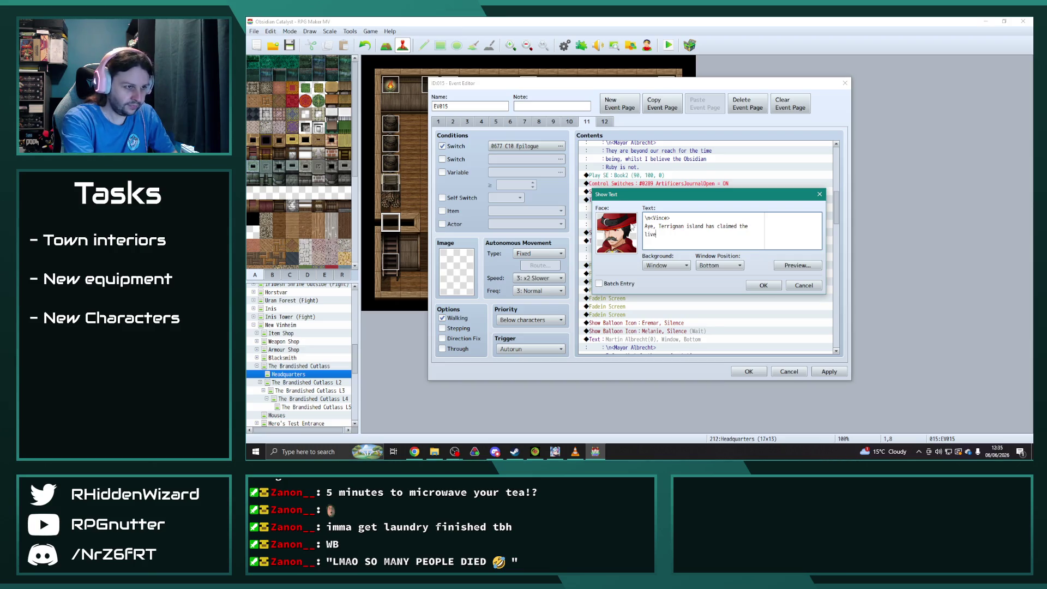
text(s of many a sailor who be foolish)
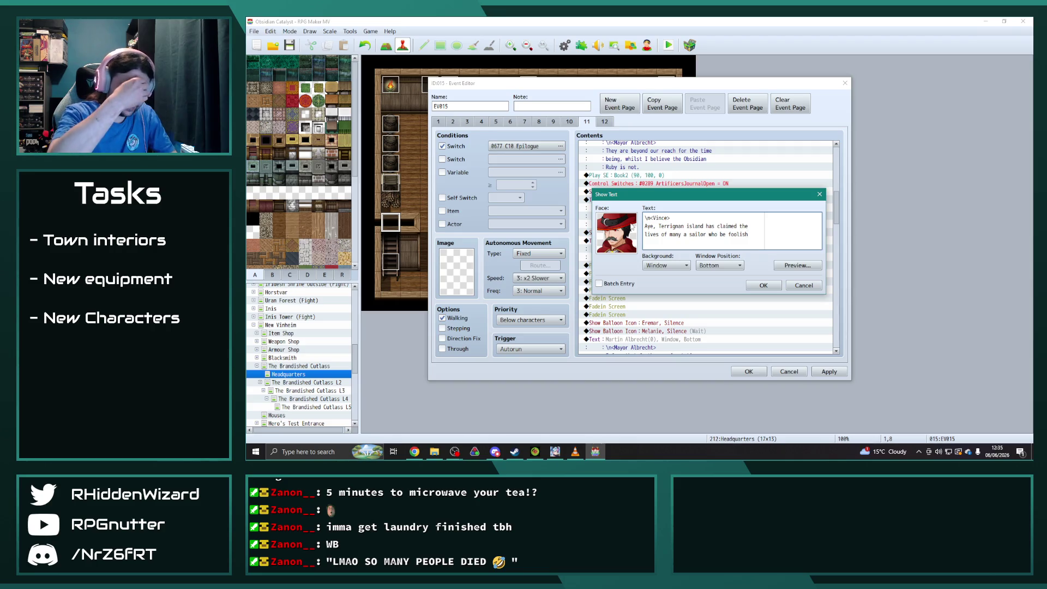
key(Return)
text(enough ti)
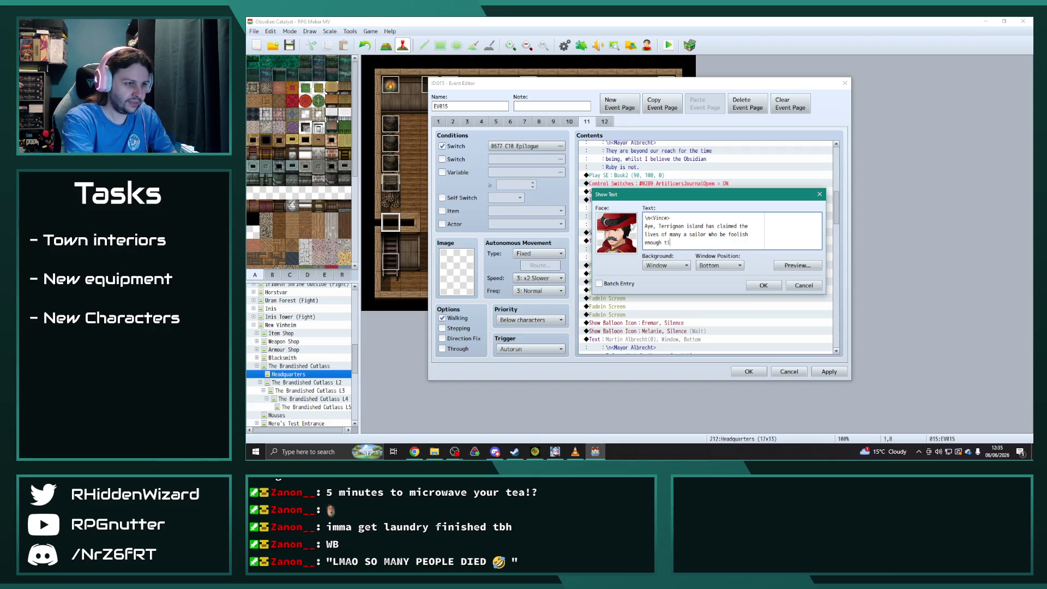
key(BackSpace)
text(o attem)
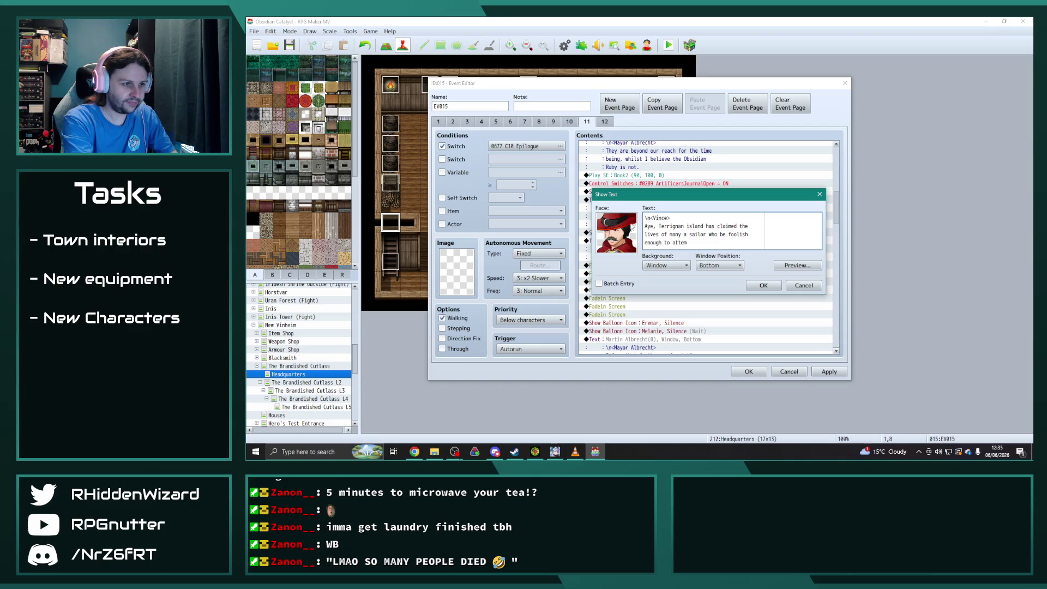
text(pt a landing)
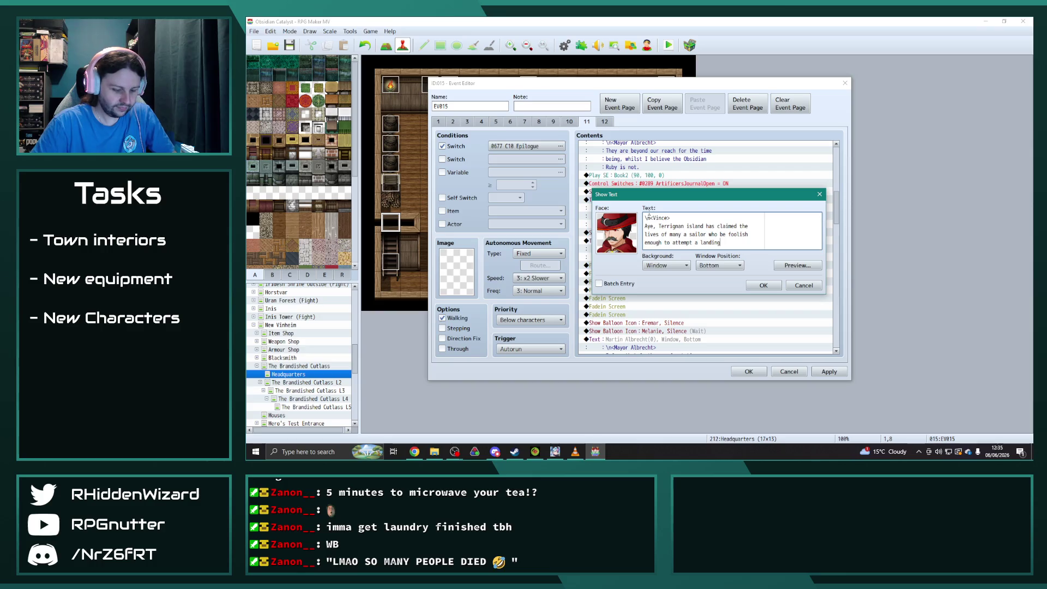
text(.)
click(764, 286)
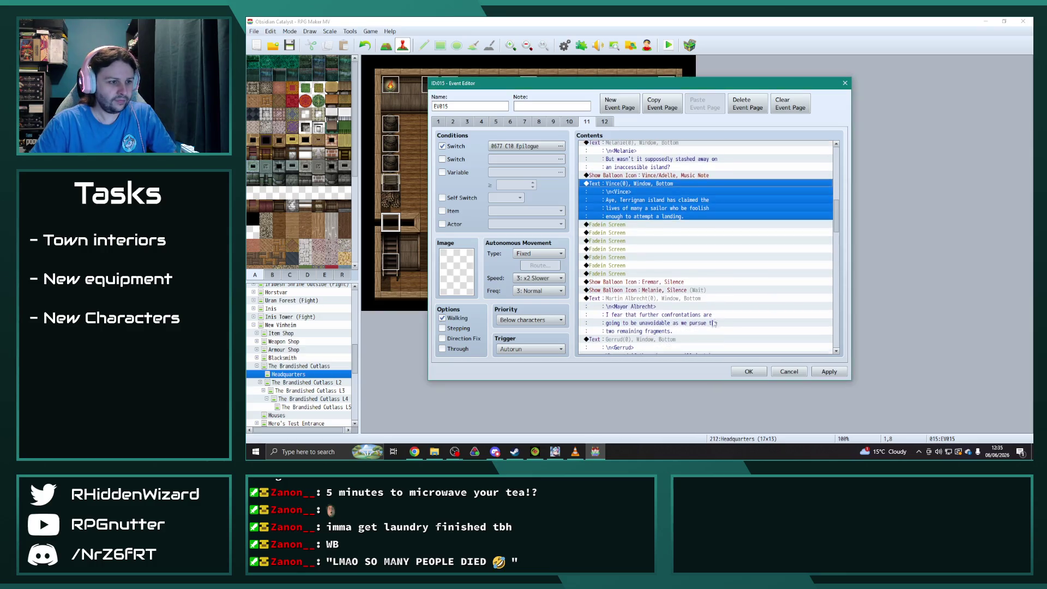
key(alt+a)
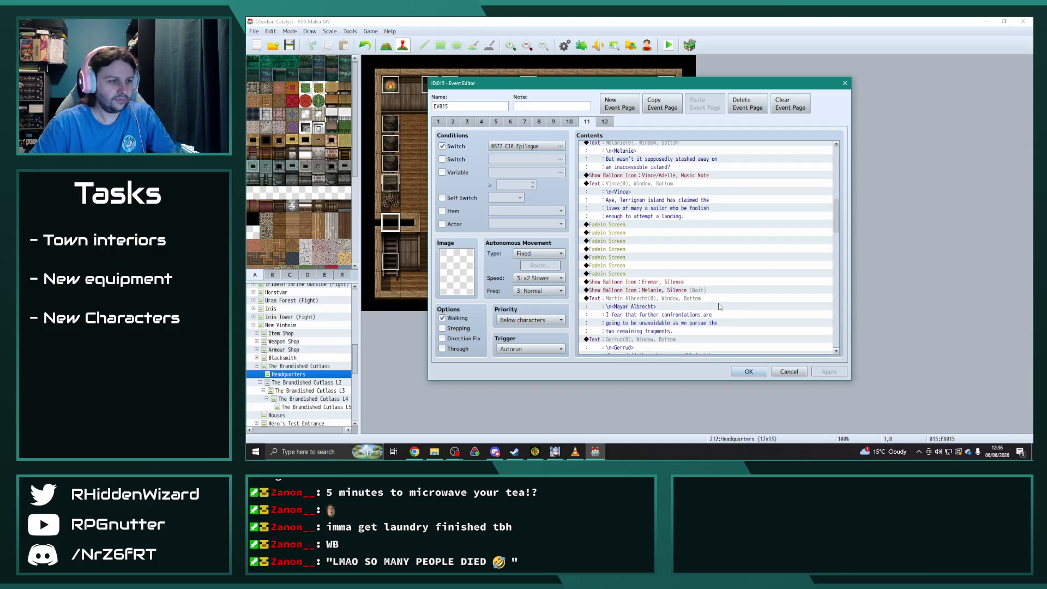
- Copy Melanie's Silence balloon and select the first fade-in as the insert point
click(684, 290)
key(ctrl+c)
click(675, 224)
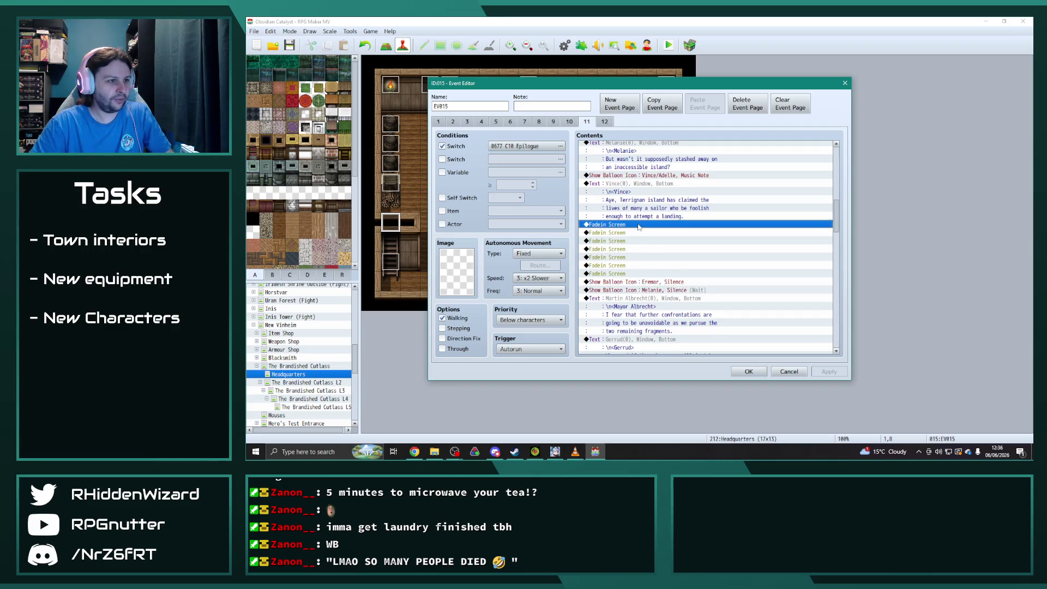
- Paste the Silence balloon before the fade-ins and assign it to Theodore
key(ctrl+v)
double_click(663, 224)
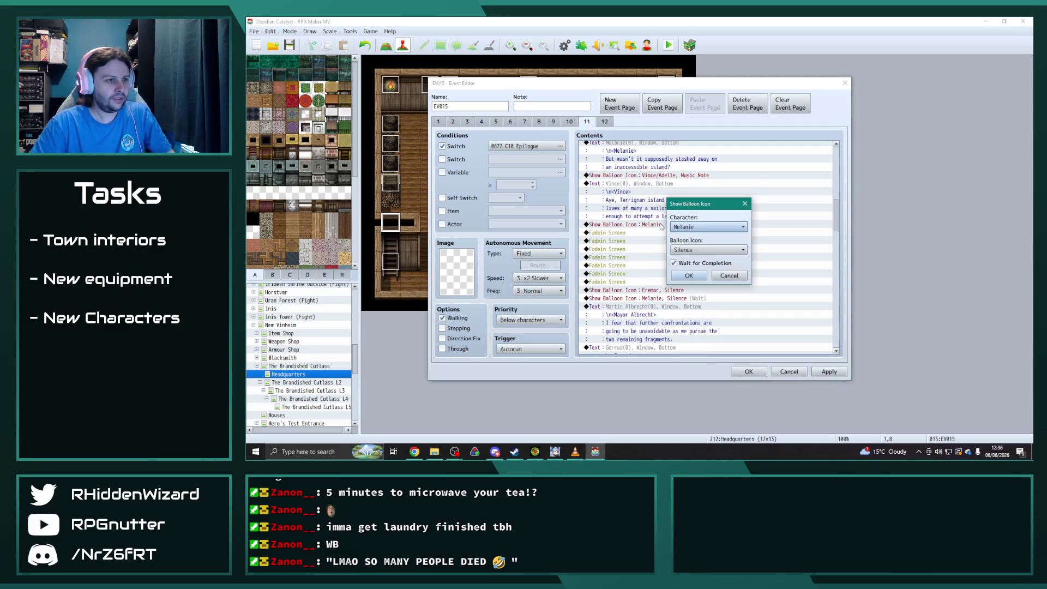
click(705, 226)
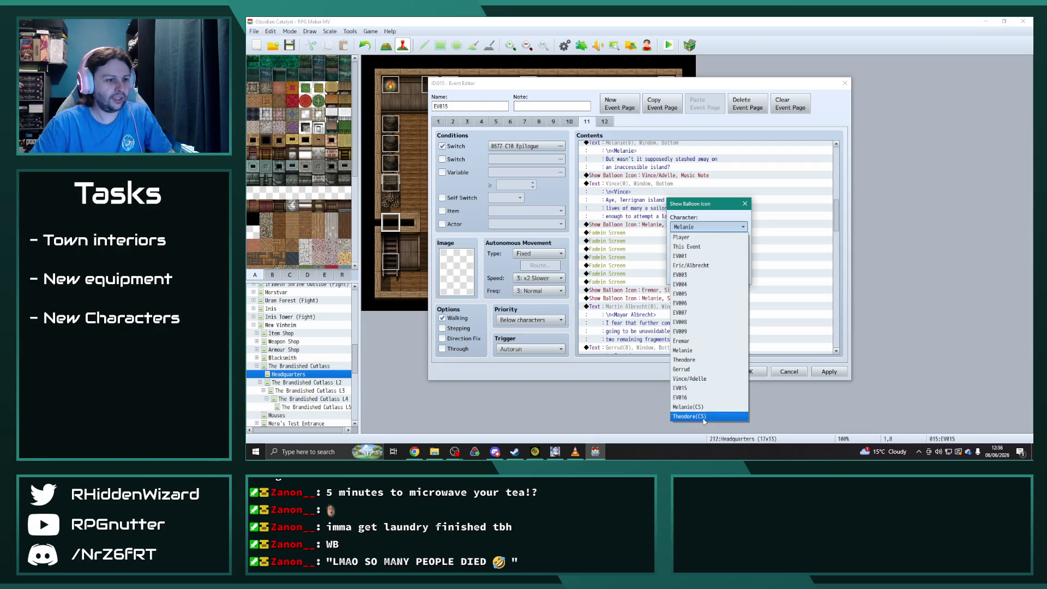
click(704, 360)
click(690, 279)
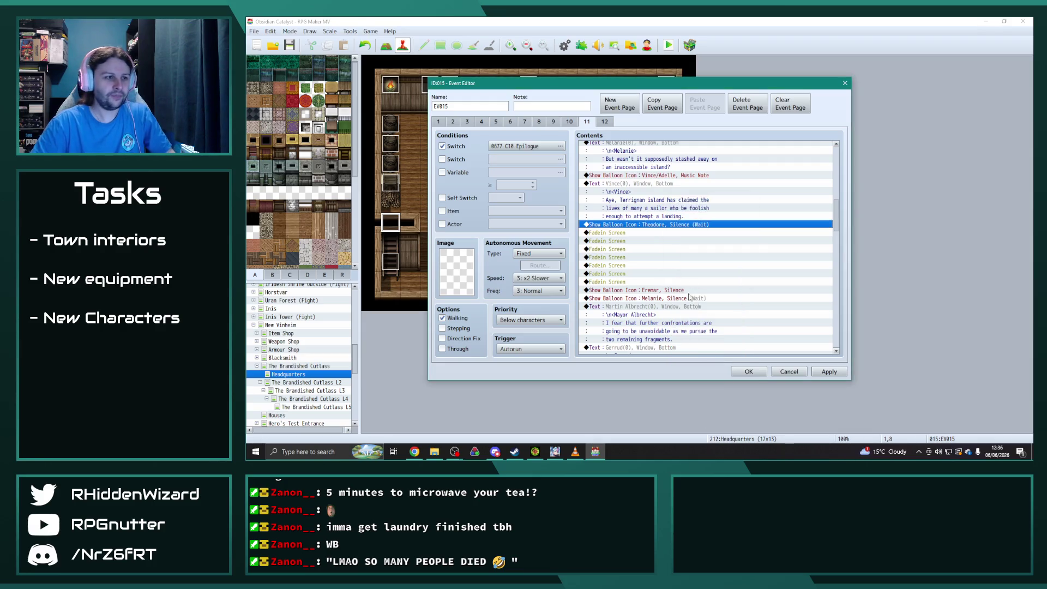
- Move Theodore's Sicherheim Army line up to sit before the fade-ins
scroll(689, 287, down, 4)
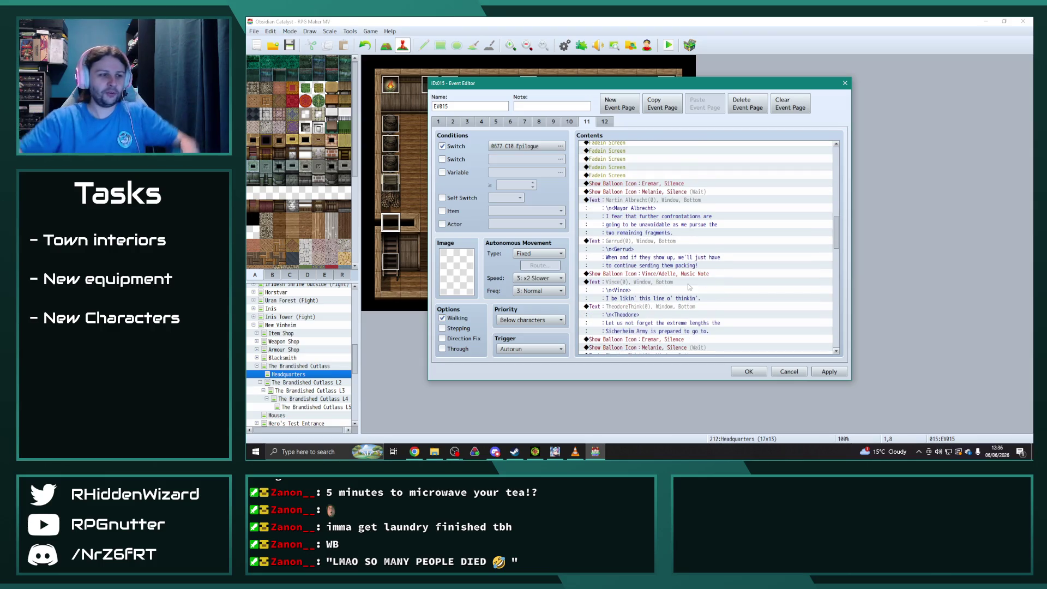
click(673, 307)
key(ctrl+x)
scroll(665, 262, up, 4)
click(657, 218)
key(ctrl+v)
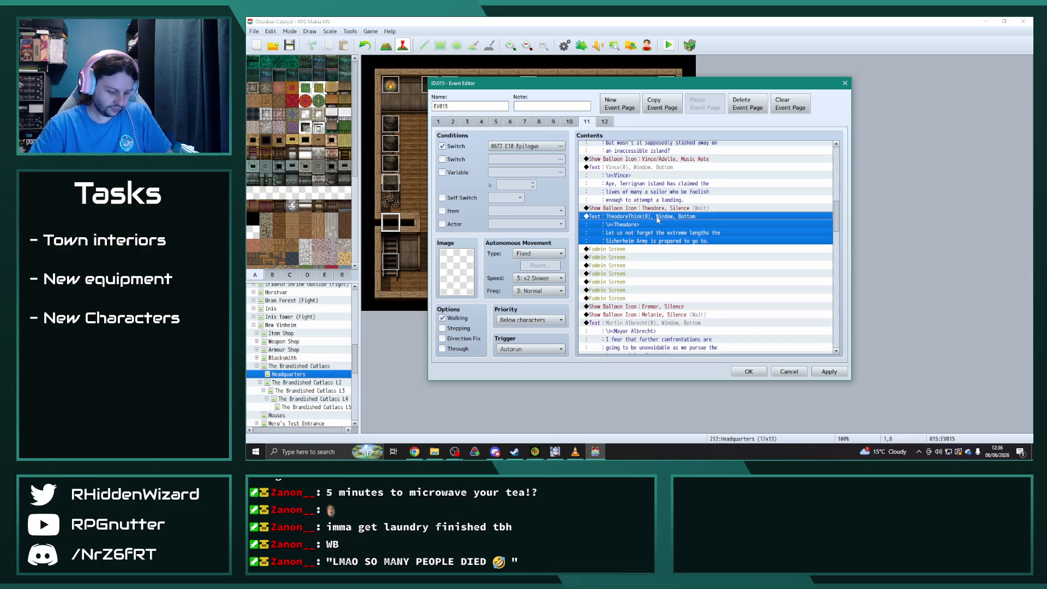
- Rewrite Theodore's line to 'I take it you have something in mind regarding this, Mayor Albrecht?' and apply
double_click(657, 218)
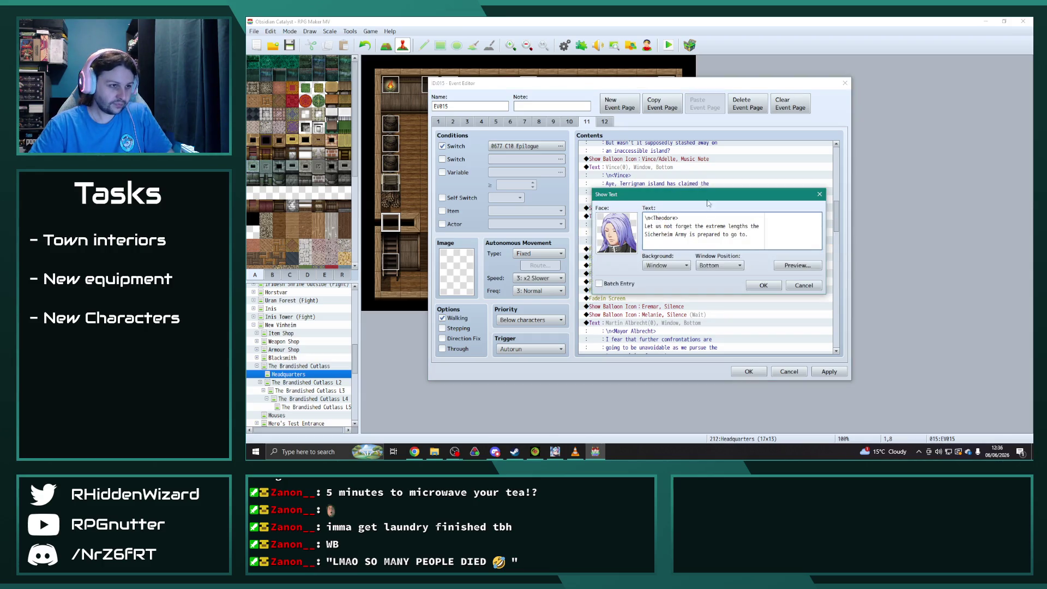
drag(756, 237, 633, 228)
text(I t)
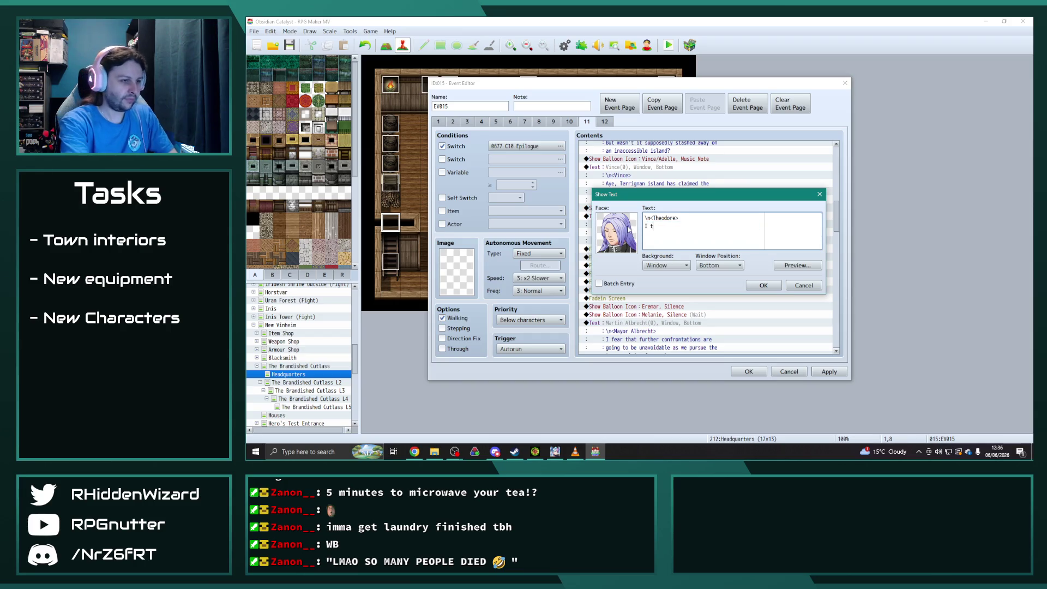
text(ake it you have)
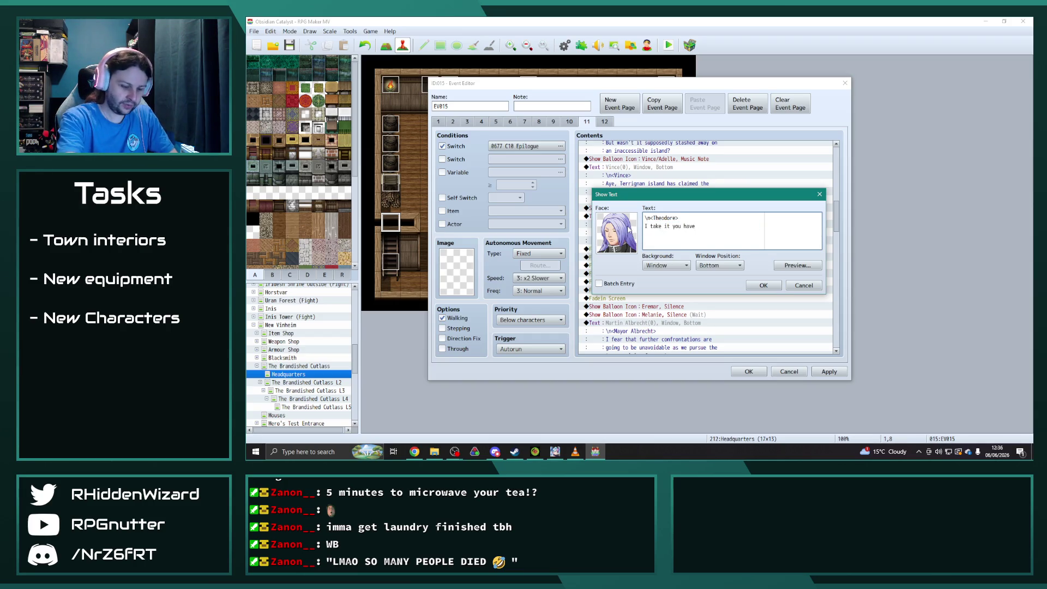
text( something in mind)
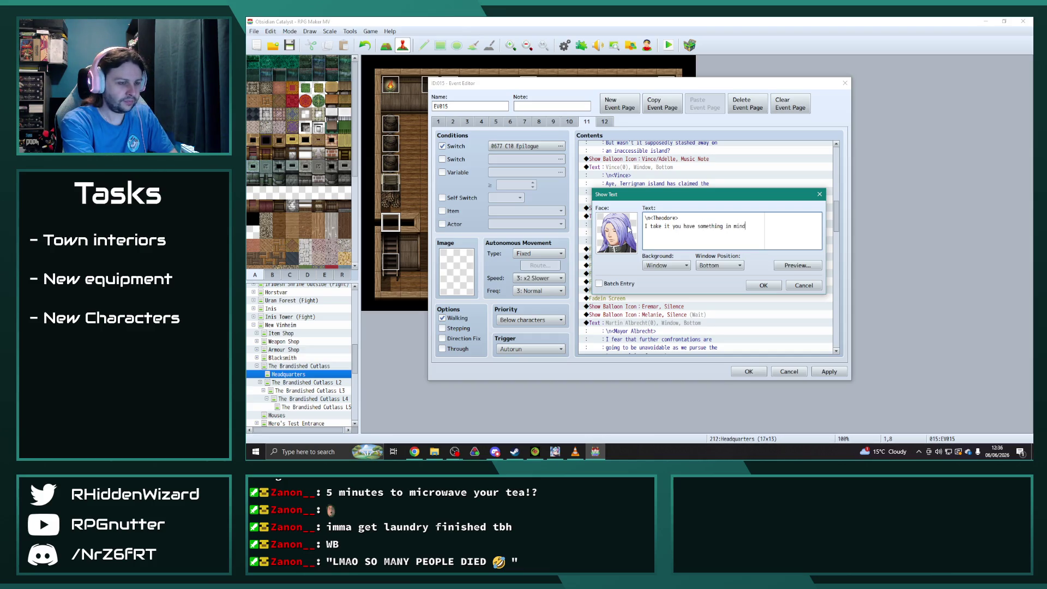
key(Return)
text(regarding this)
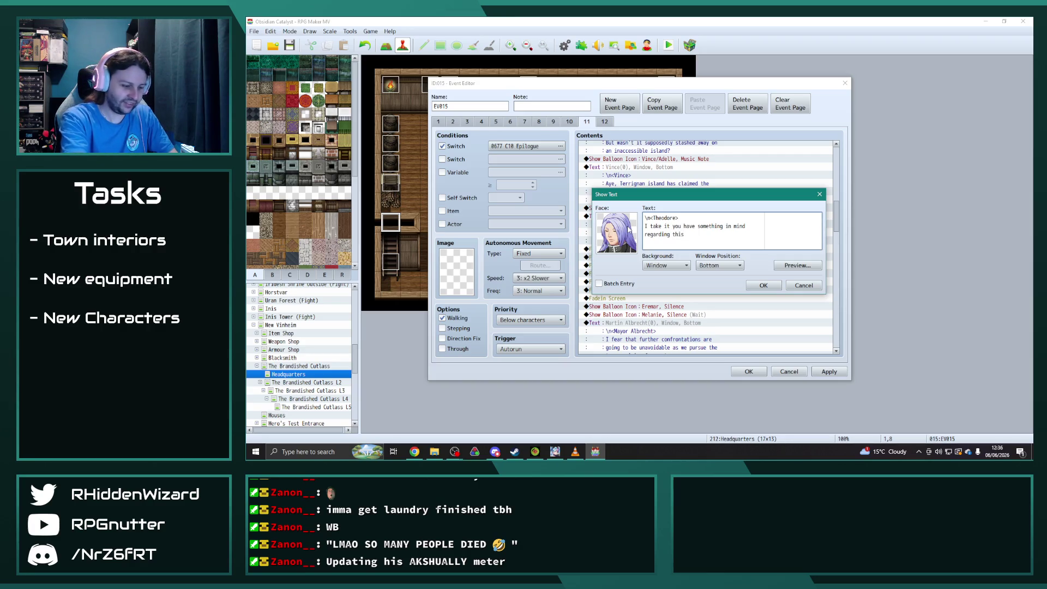
text(, Mayor Albrecht?)
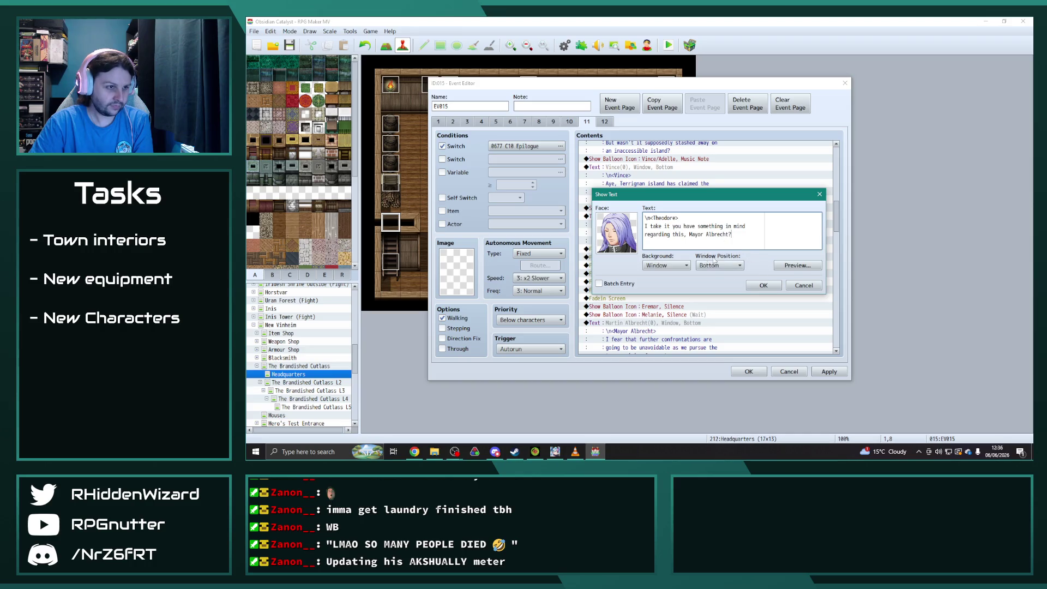
click(763, 285)
click(829, 374)
scroll(703, 290, down, 2)
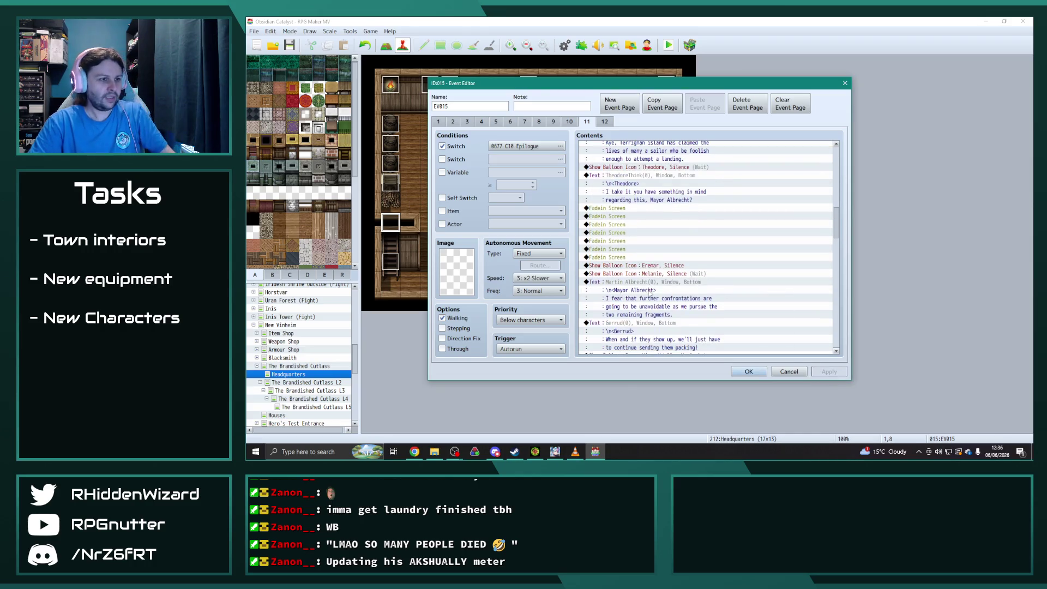
click(662, 286)
- Paste a Mayor Albrecht line reading 'I have an idea of where we can turn for aid.' and duplicate it
click(646, 209)
key(ctrl+v)
double_click(644, 210)
drag(743, 241, 644, 226)
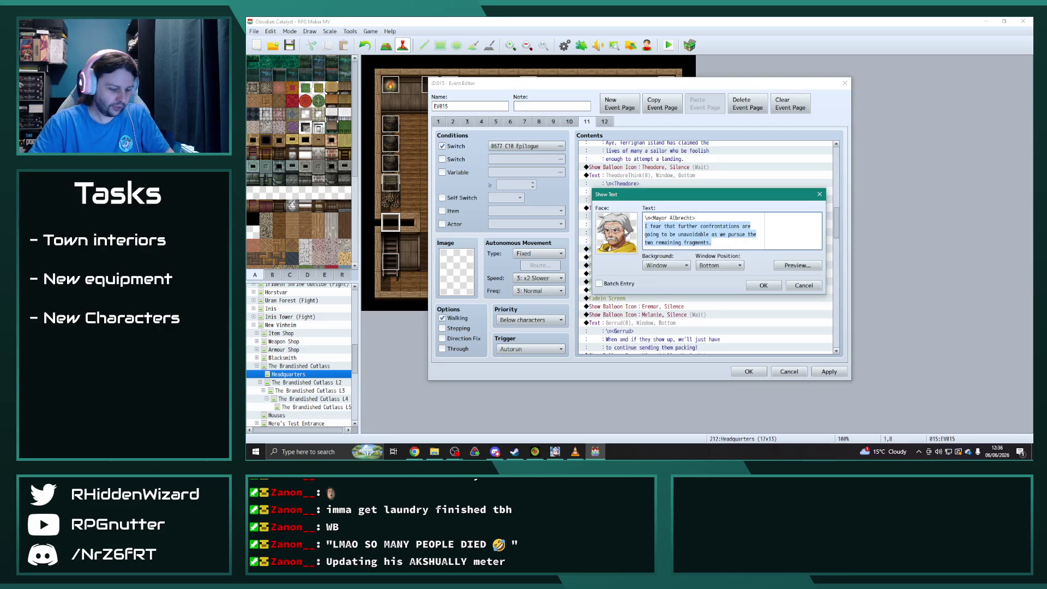
text(I h)
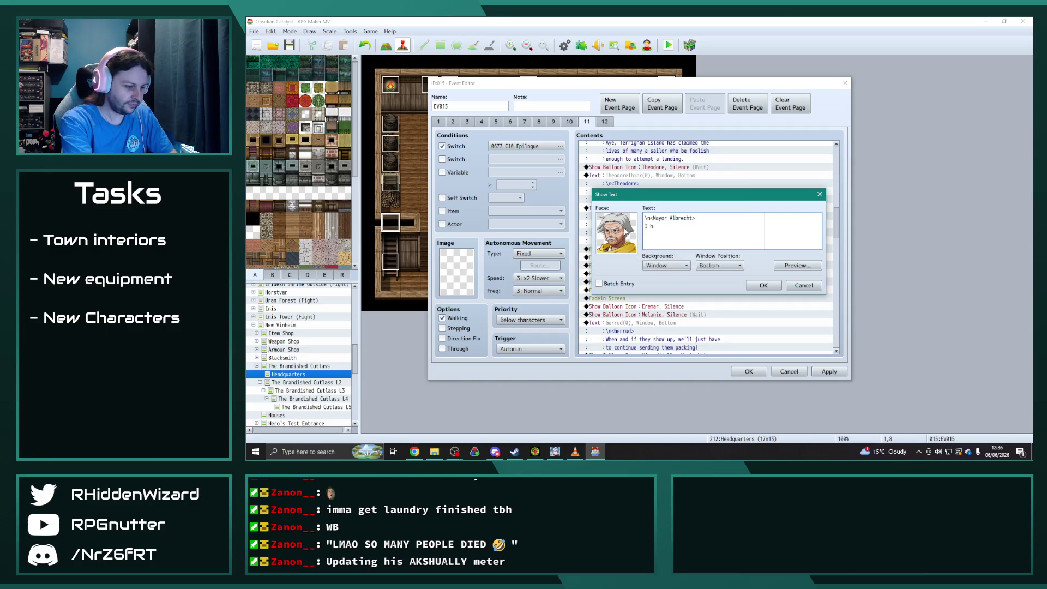
text(ave an idea of where we c)
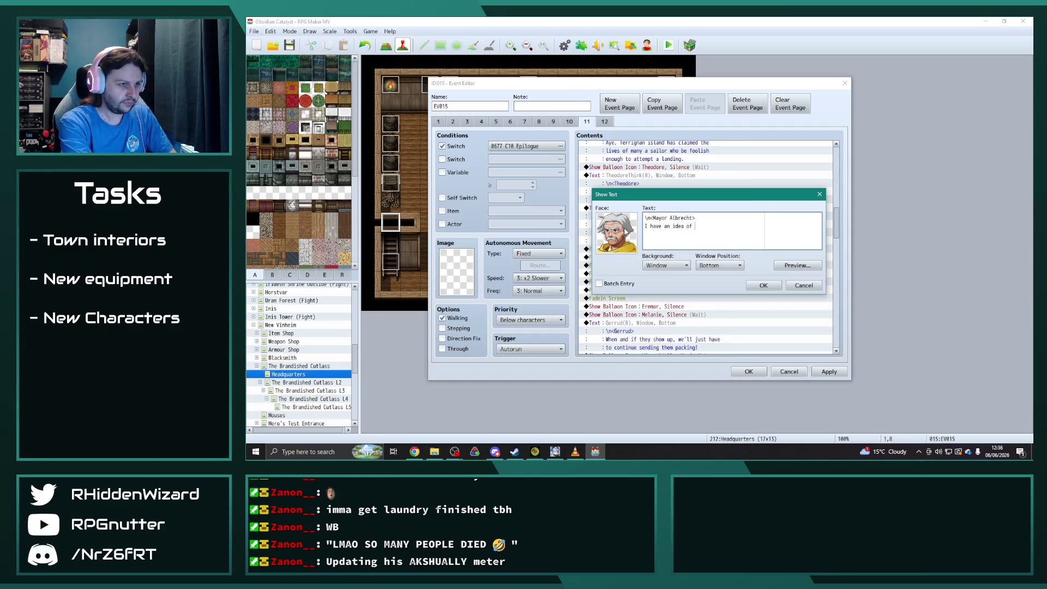
text(an turn for)
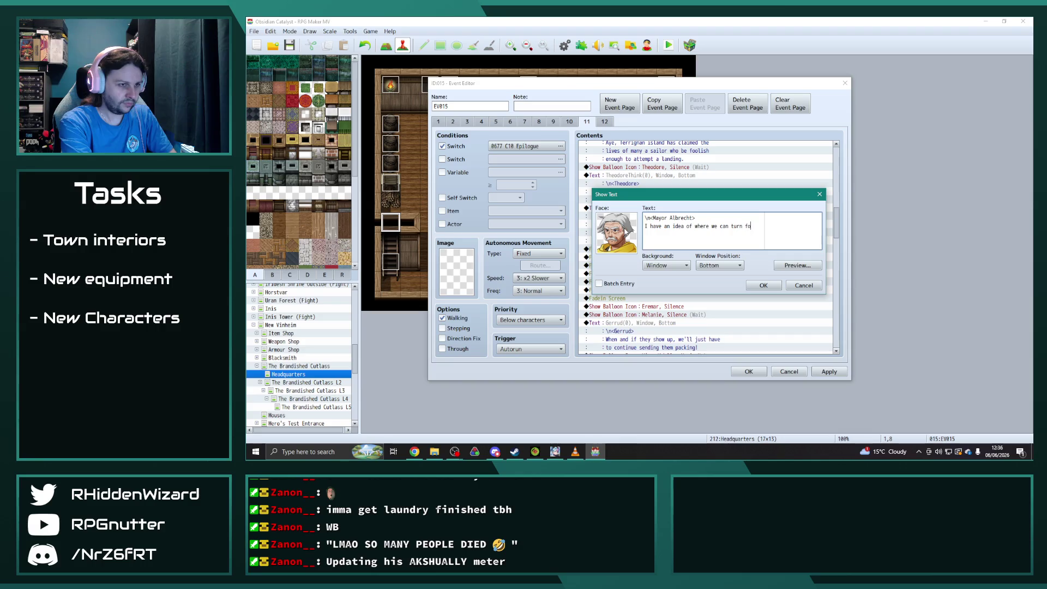
key(Return)
text(ad.)
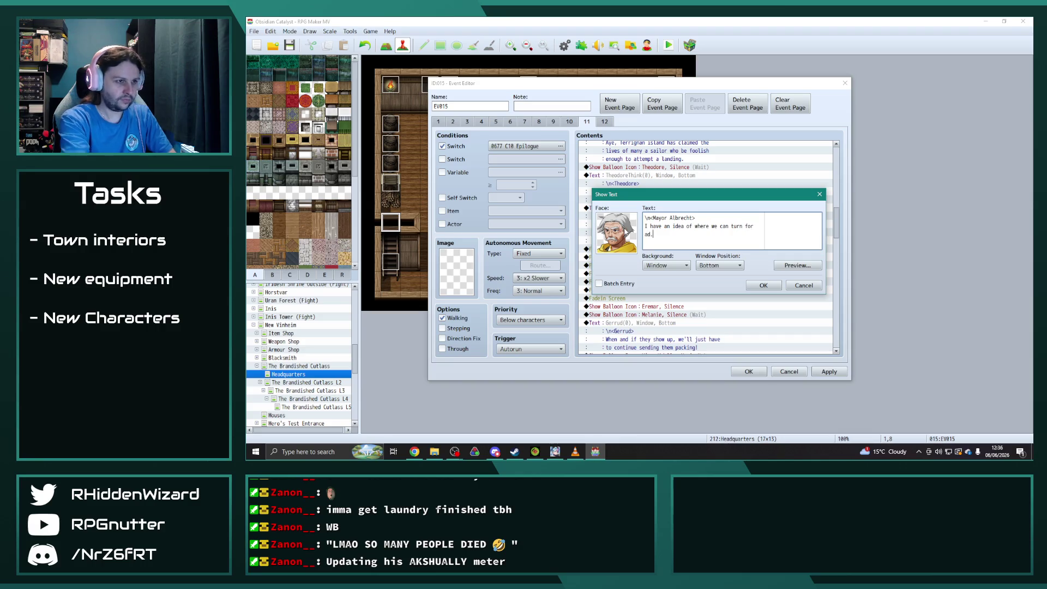
text(aid)
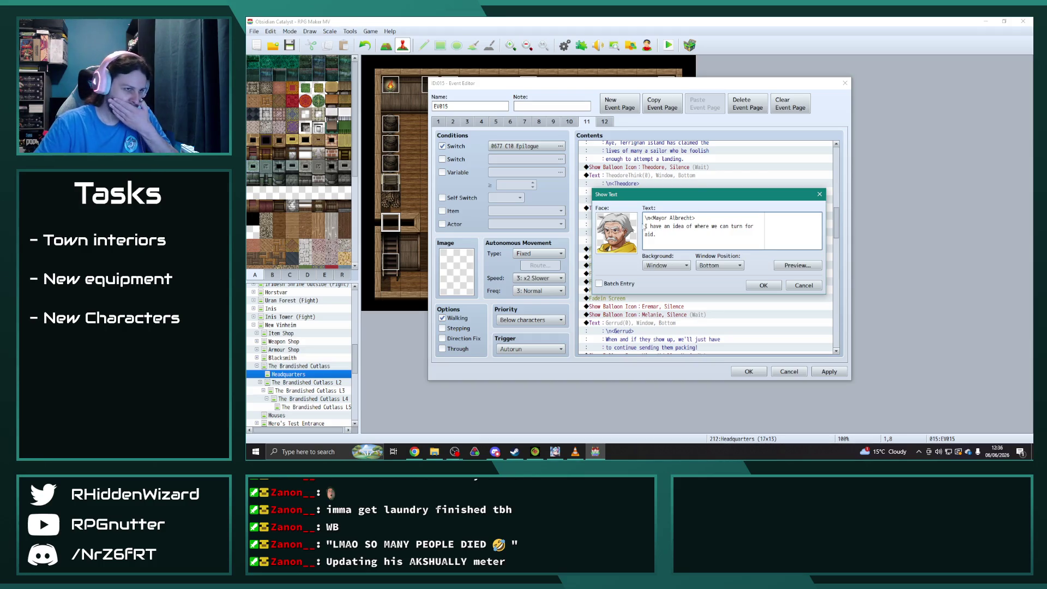
right_click(663, 223)
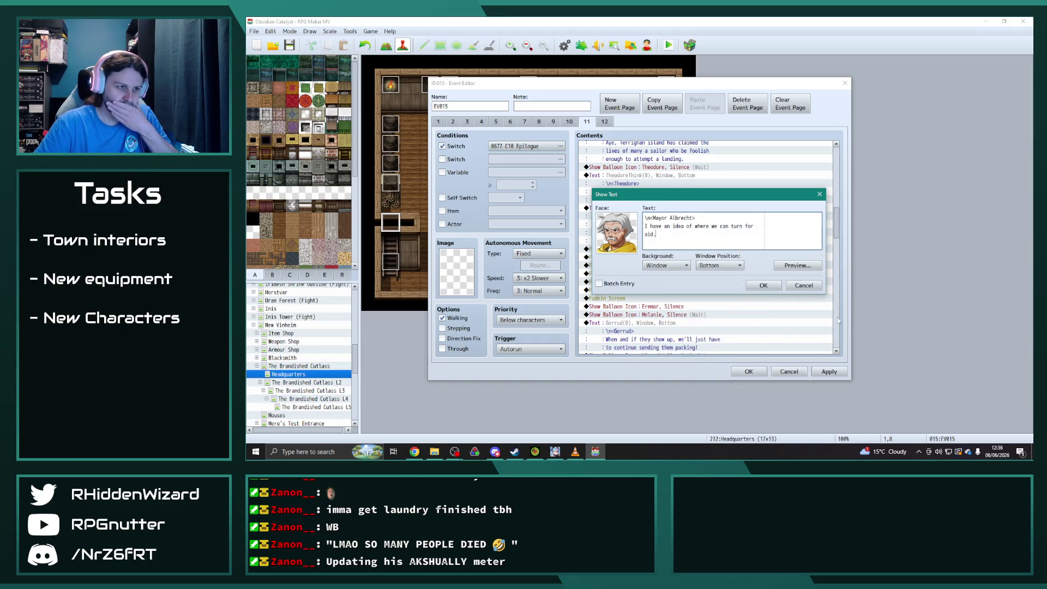
click(771, 288)
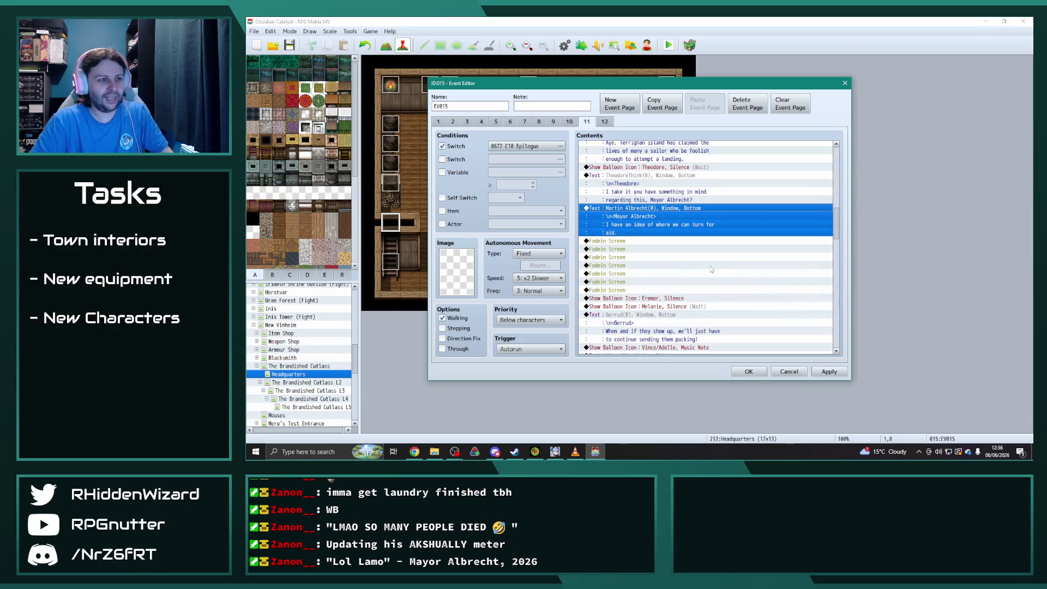
key(ctrl+c)
key(ctrl+v)
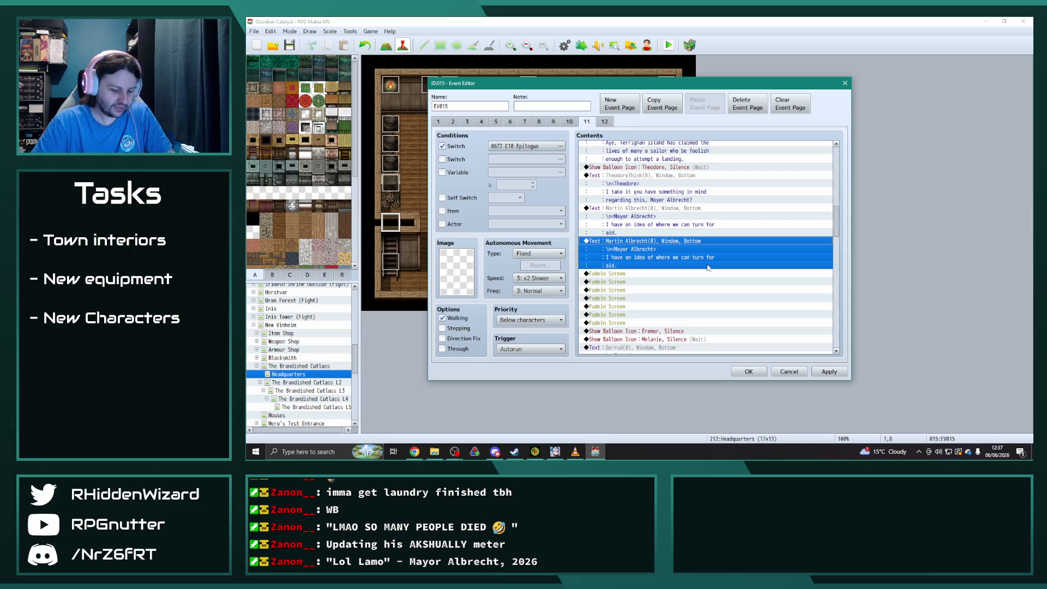
- Change the duplicated mayor line to 'The country of Marr is famed for its navy.'
double_click(708, 268)
click(819, 195)
double_click(677, 226)
drag(663, 236, 636, 228)
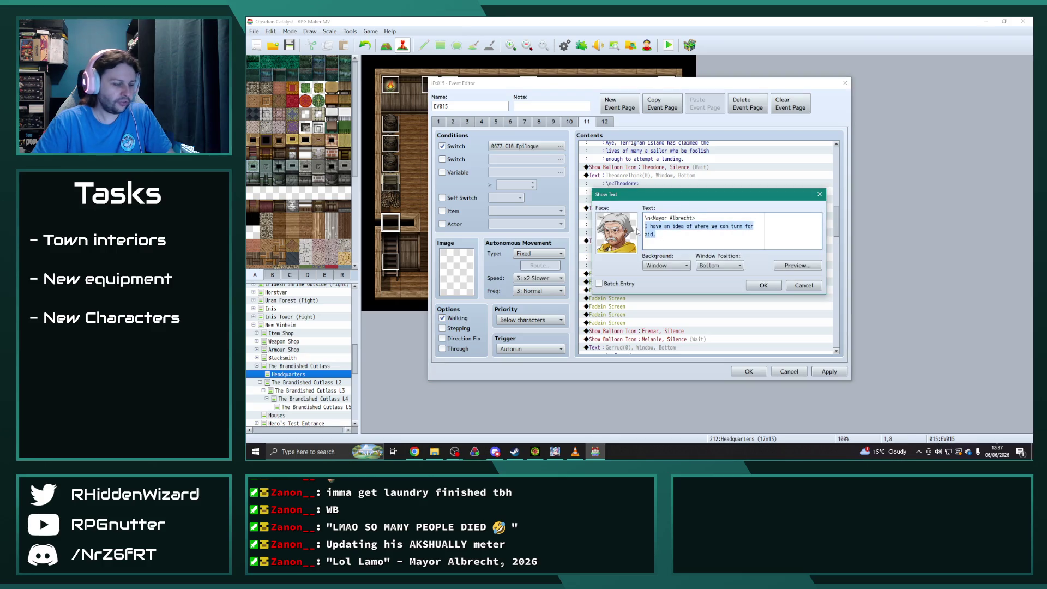
text(The country of Marr is f)
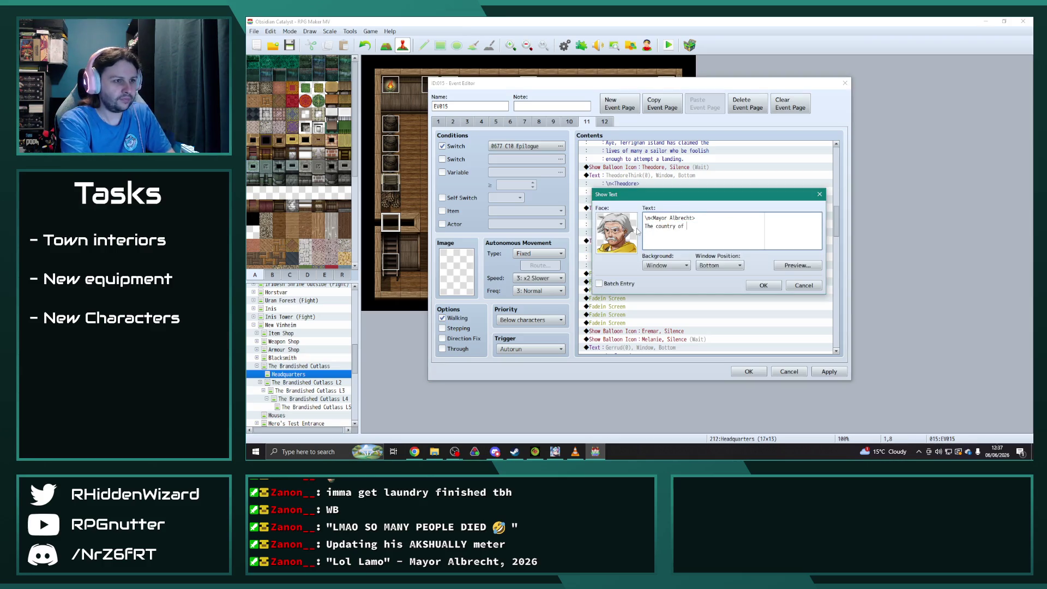
text(amed for its navy.)
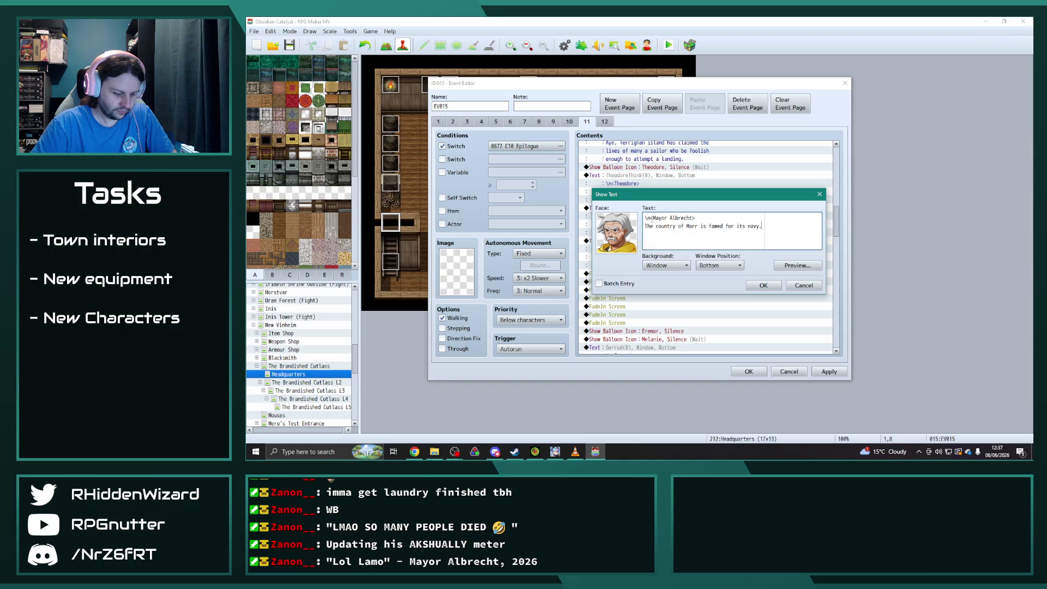
click(763, 285)
click(739, 281)
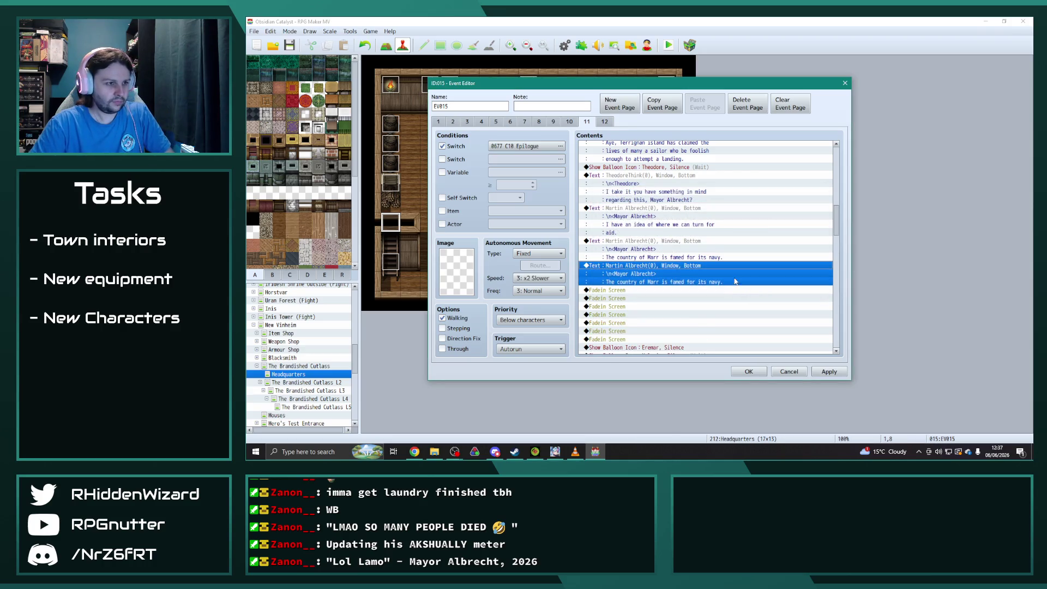
- Rewrite the third mayor line: head there and borrow a sturdy vessel for landing at Terrignan Island
double_click(689, 276)
drag(767, 229, 637, 231)
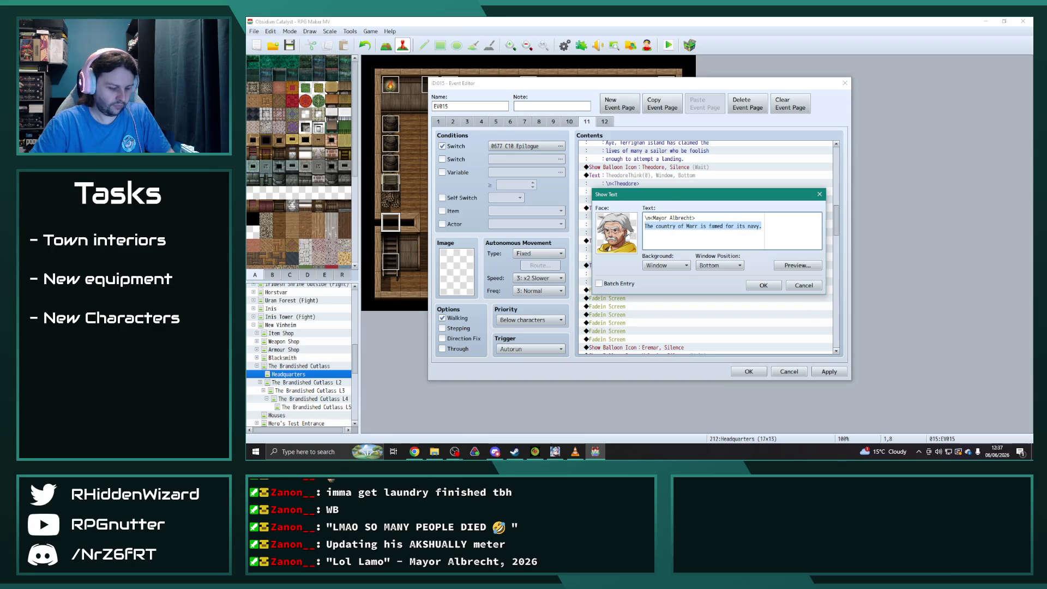
text(I)
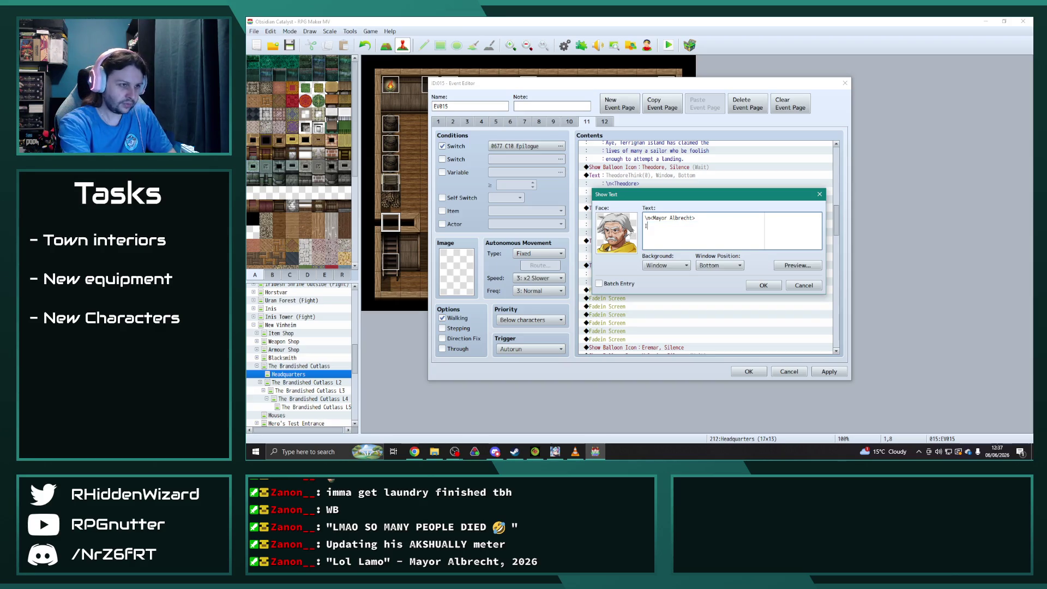
text( believe that we sh)
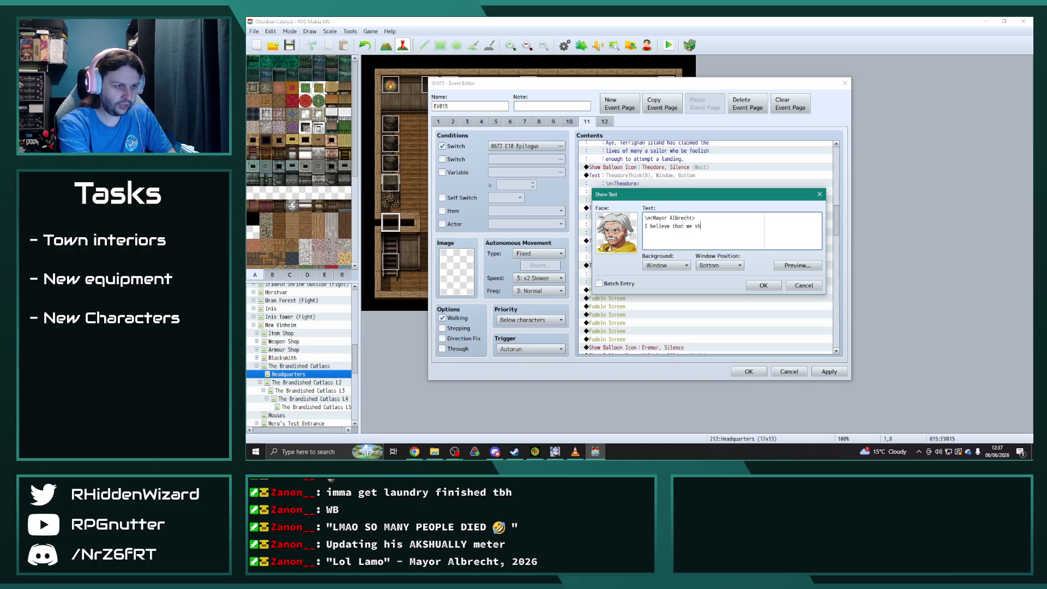
text(ould head there and)
key(Return)
text(borrow a sturdy vessel capable of making t)
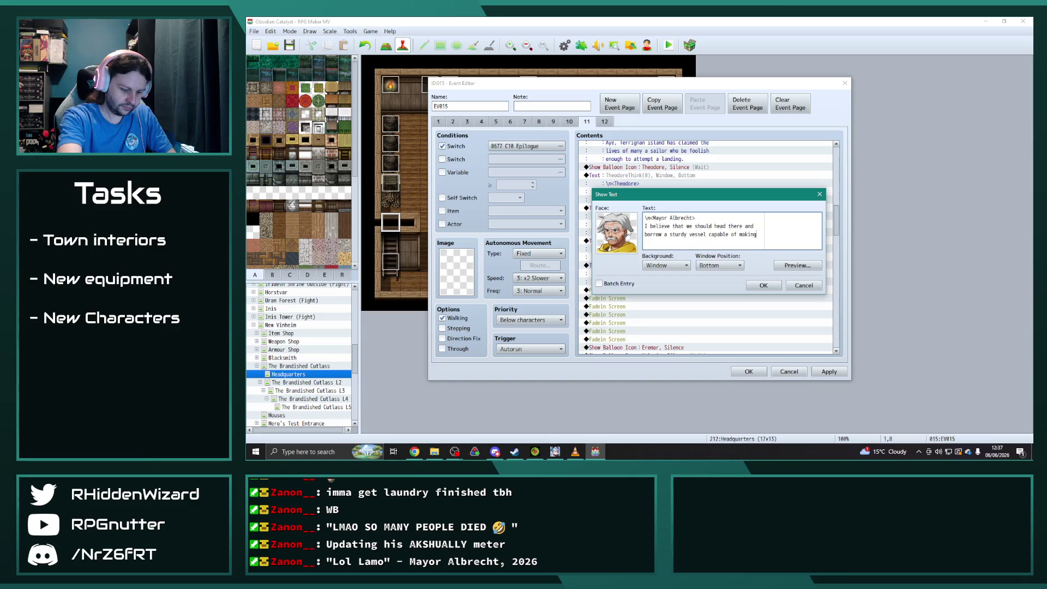
text(he la)
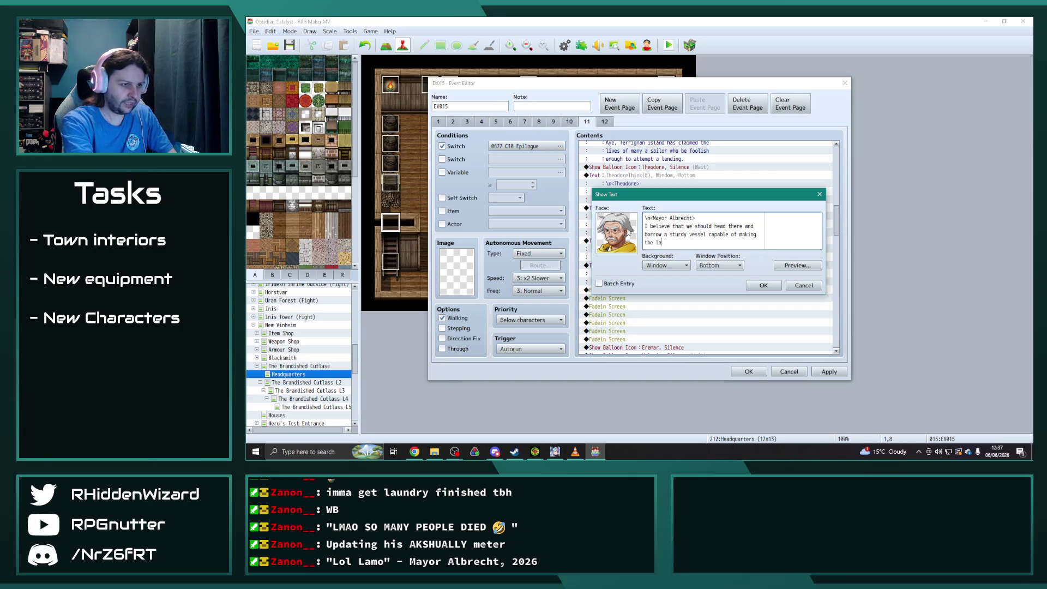
text(nding at Terrignan Isle.)
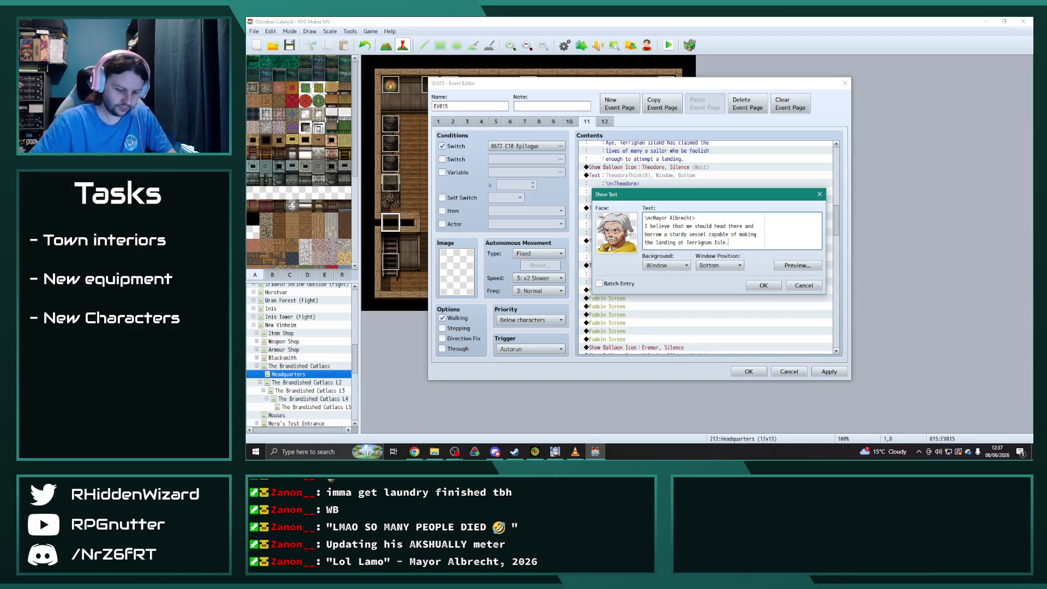
key(BackSpace)
key(BackSpace)
text(island.)
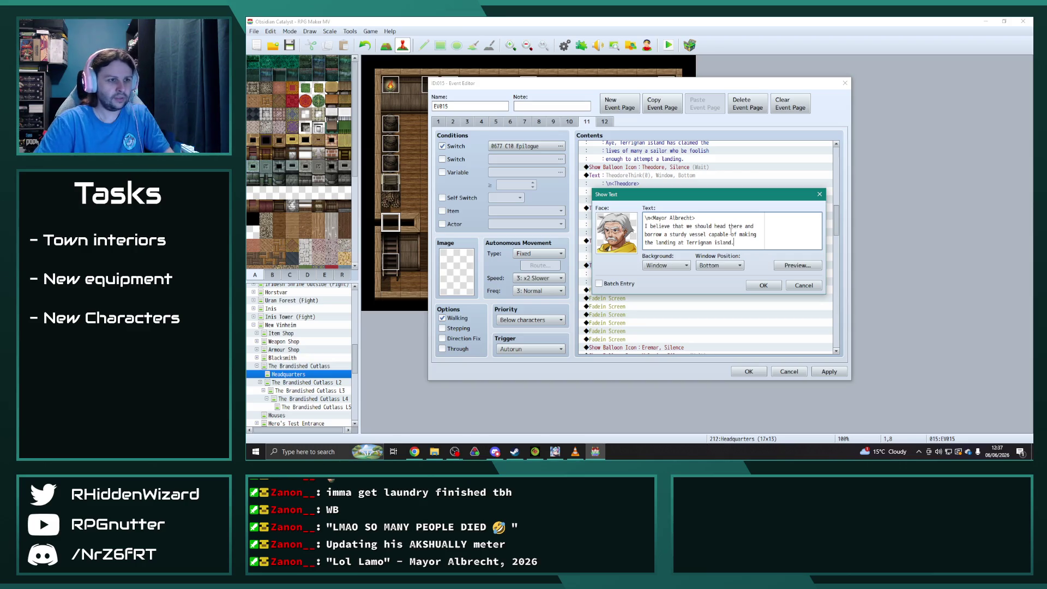
click(718, 242)
key(BackSpace)
- Capitalise 'Island' in the mayor's vessel line and in Vince's Terrignan warning
text(I)
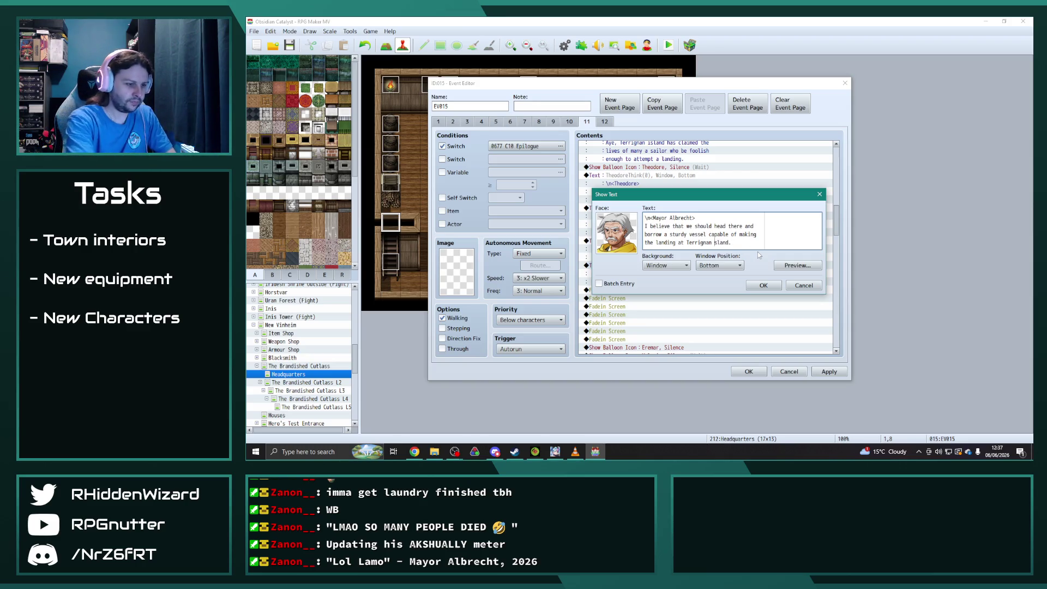
click(758, 284)
scroll(675, 211, up, 4)
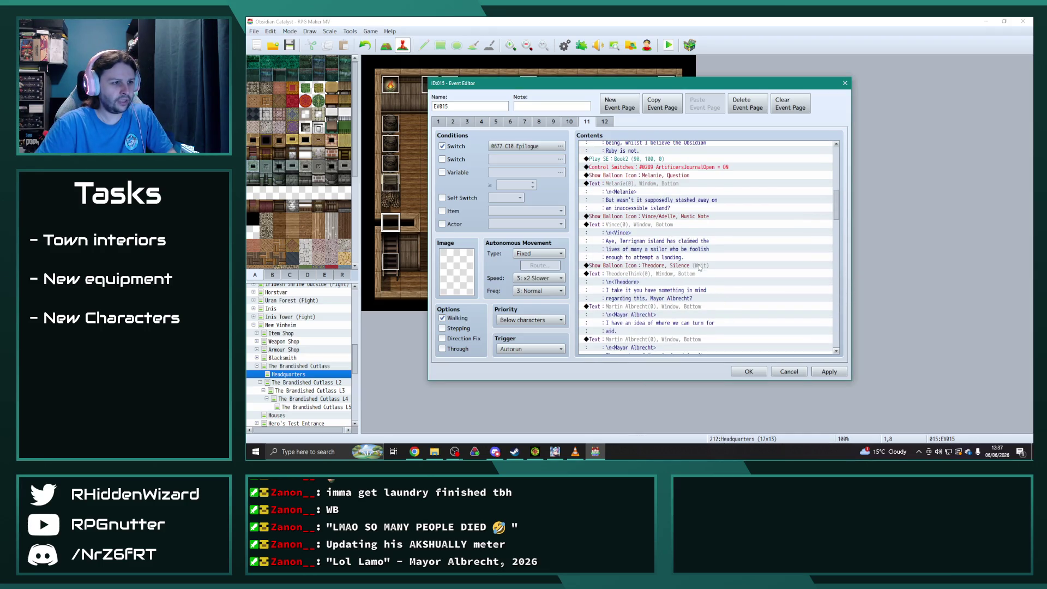
scroll(667, 208, up, 1)
double_click(649, 241)
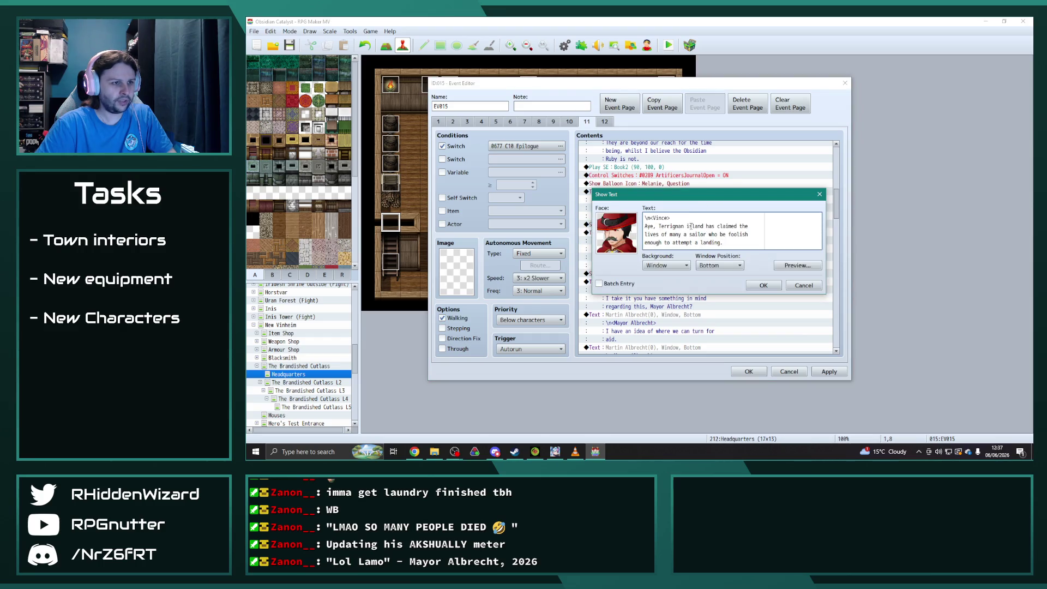
key(BackSpace)
text(I)
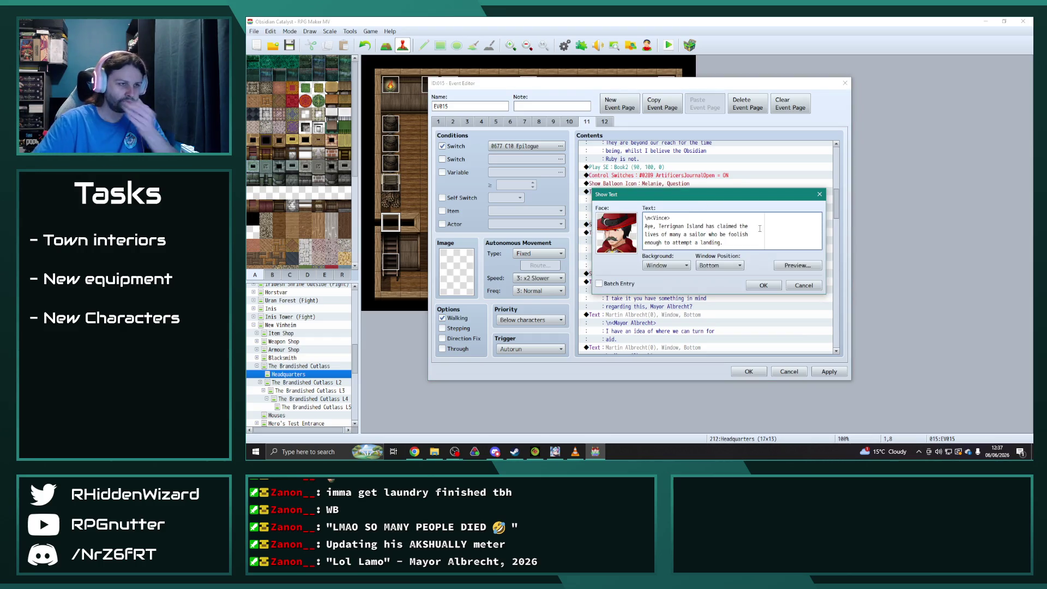
click(763, 285)
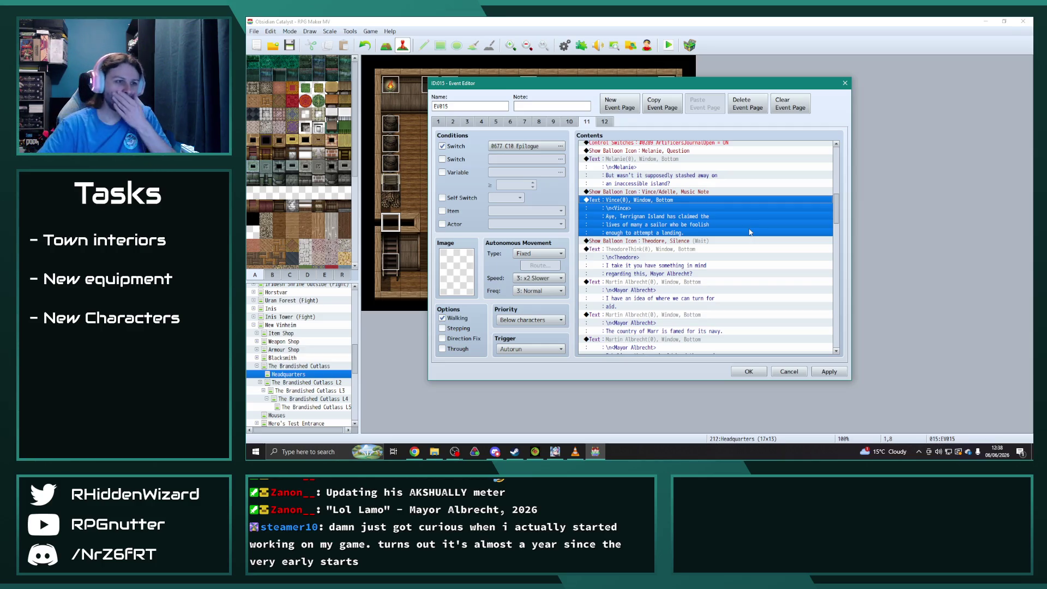
- Scroll page 11 and select the Mayor Albrecht line ending 'the landing at Terrignan Island.'
scroll(749, 232, down, 2)
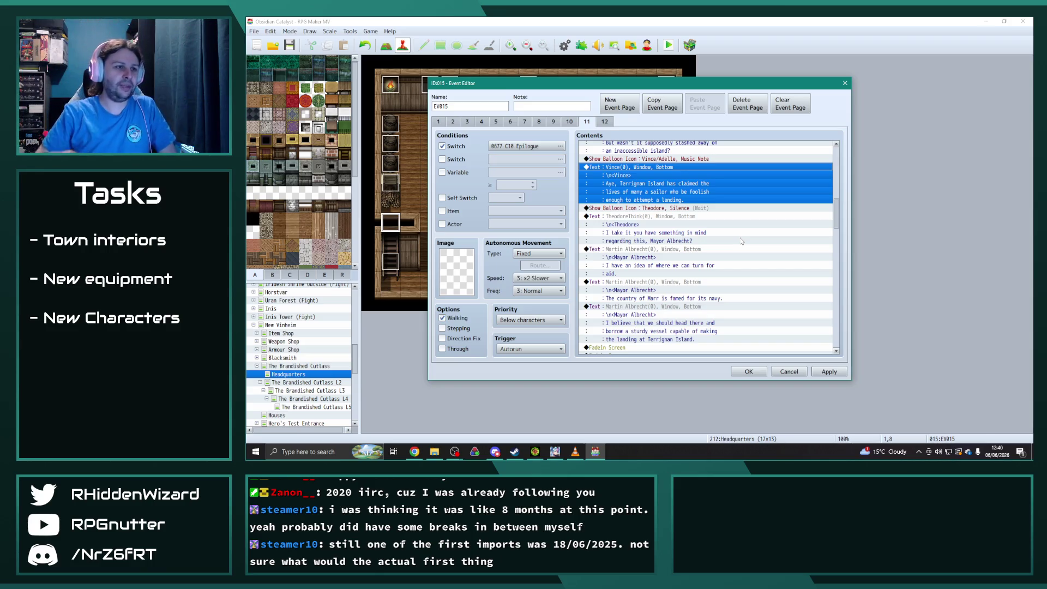
scroll(741, 241, up, 5)
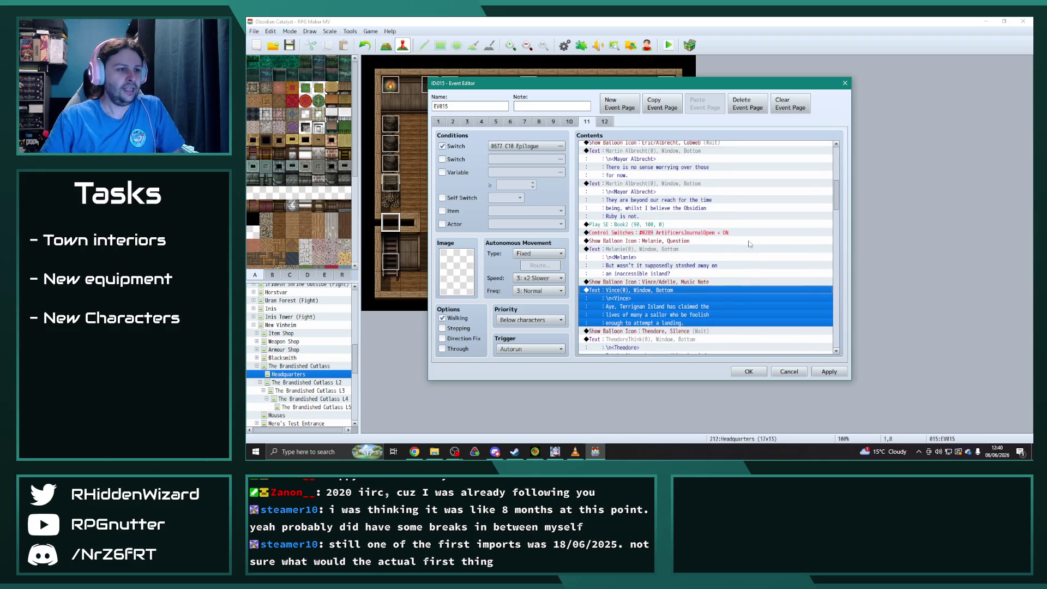
scroll(748, 274, up, 6)
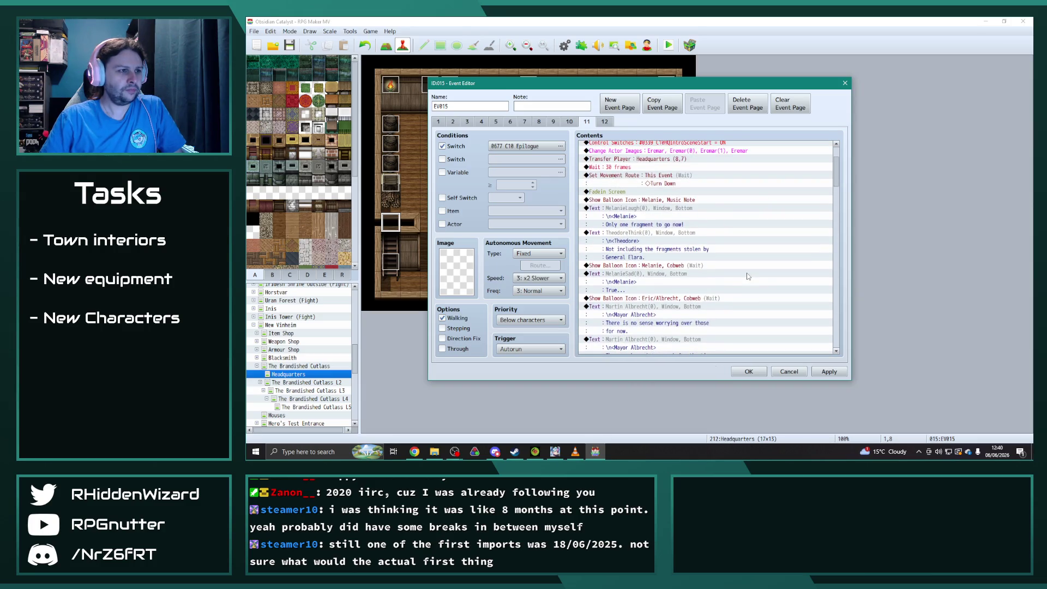
scroll(747, 276, down, 8)
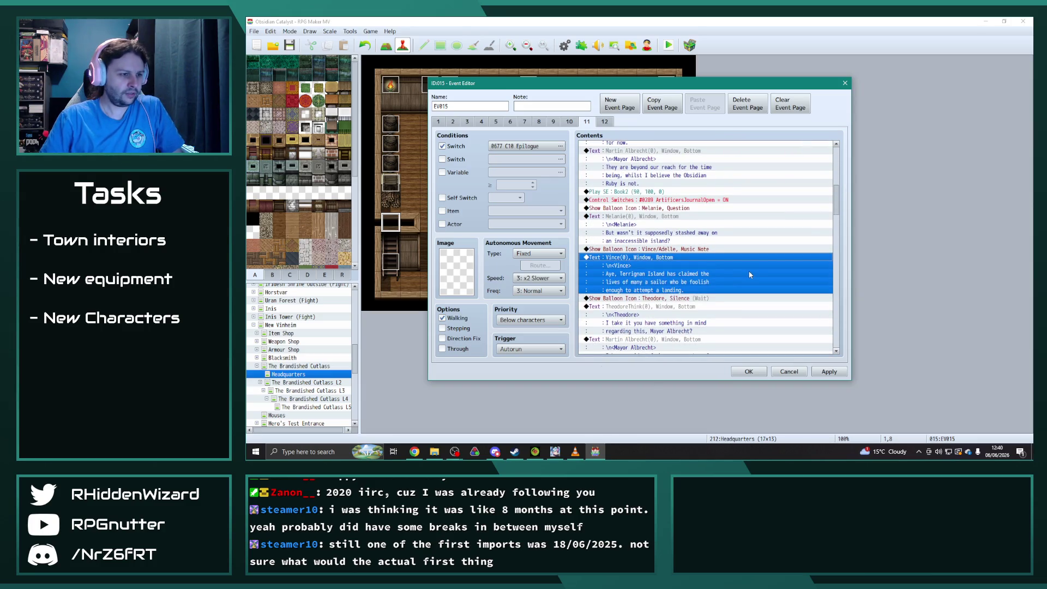
scroll(749, 274, down, 8)
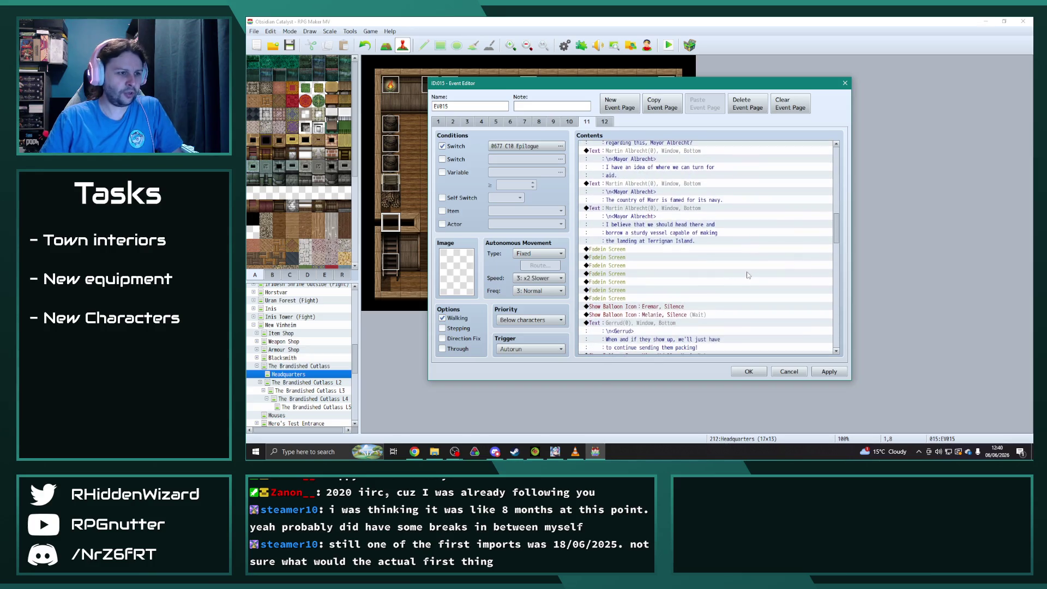
click(636, 211)
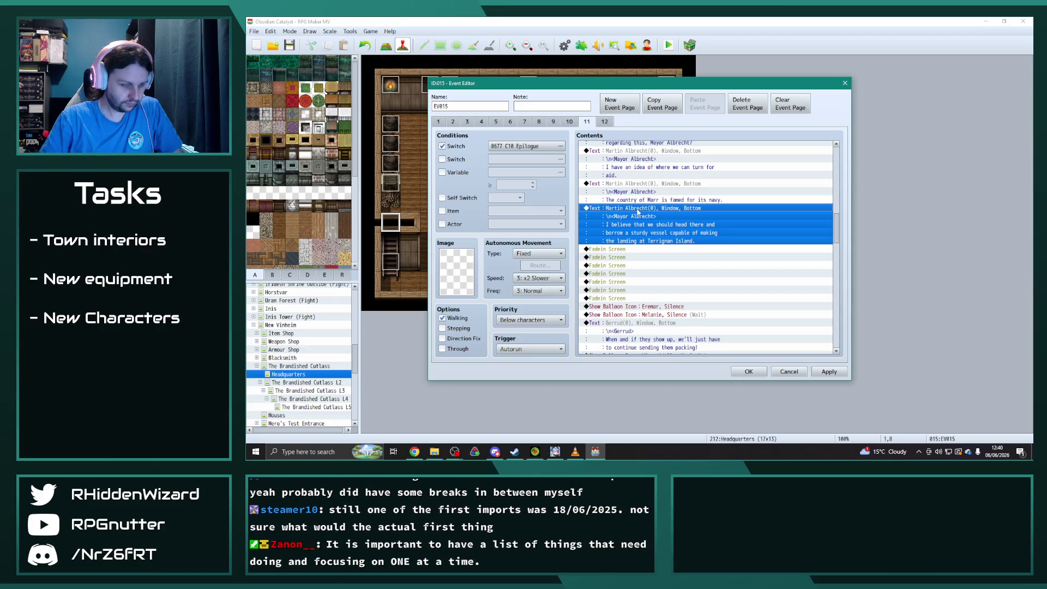
scroll(644, 283, down, 2)
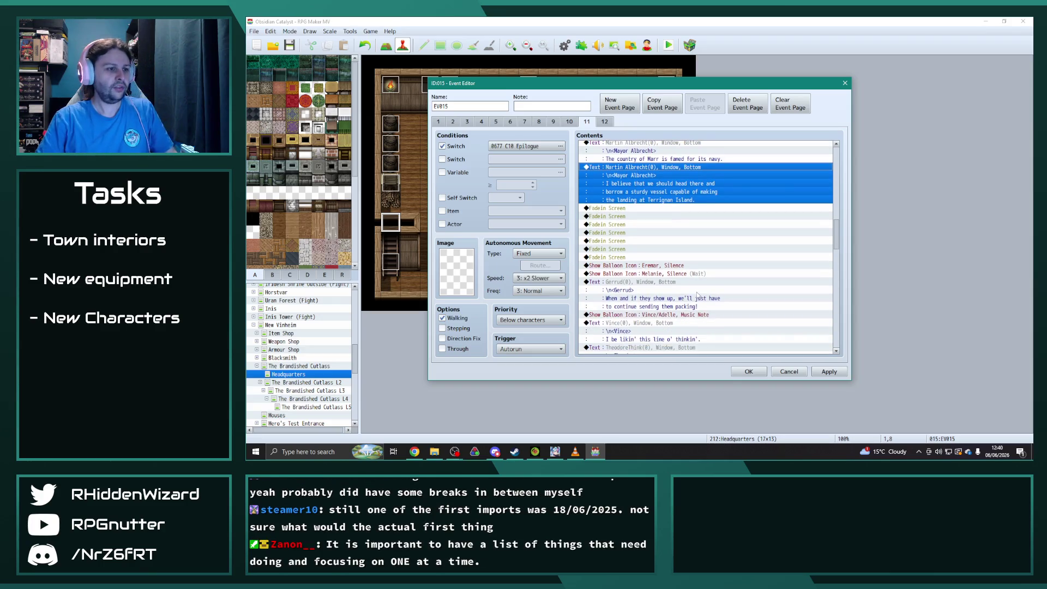
- Duplicate Gerrud's Show Text block above the first Fadein Screen
click(637, 282)
key(ctrl+c)
click(638, 209)
key(ctrl+v)
double_click(636, 209)
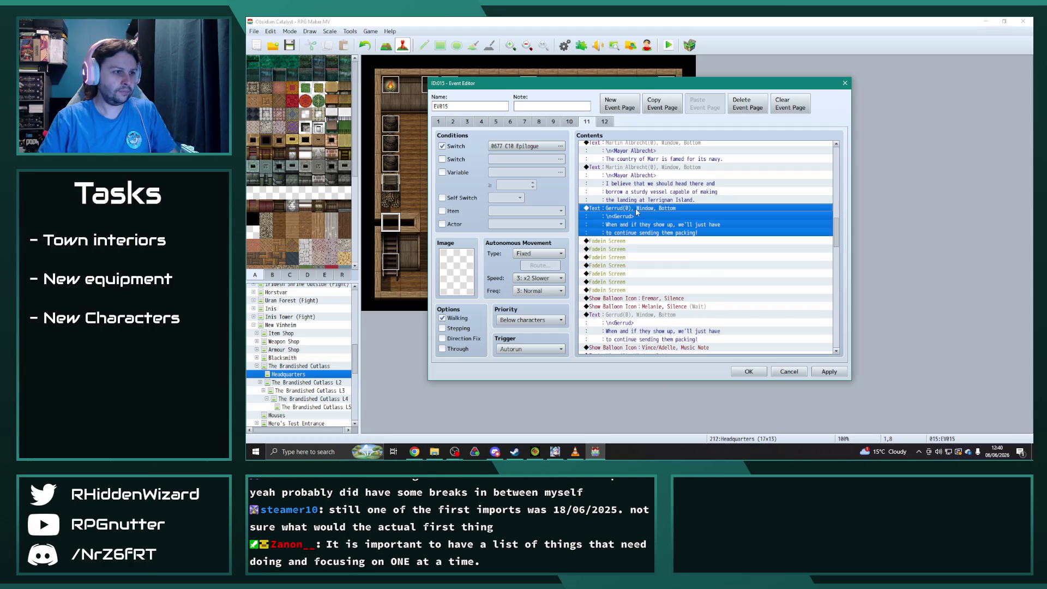
- Rewrite it to 'Marr's Navy is the only force on Lossock… Sicherheim Army were afraid to take on!', then bring up the OC Kanban sheet
drag(737, 234, 644, 225)
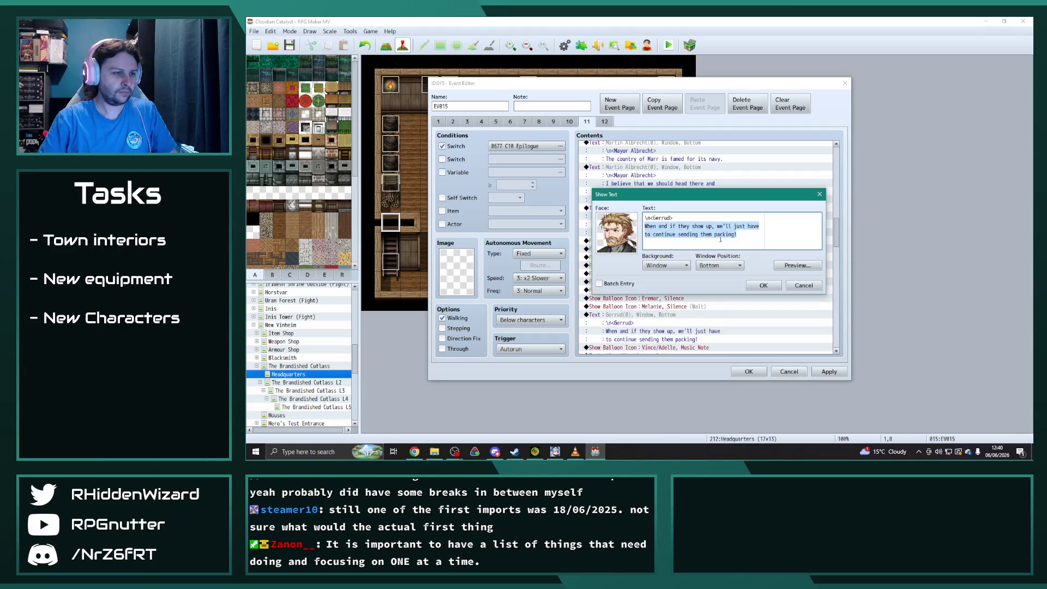
mouse_move(705, 197)
mouse_down()
mouse_move(448, 142)
mouse_move(841, 143)
mouse_up()
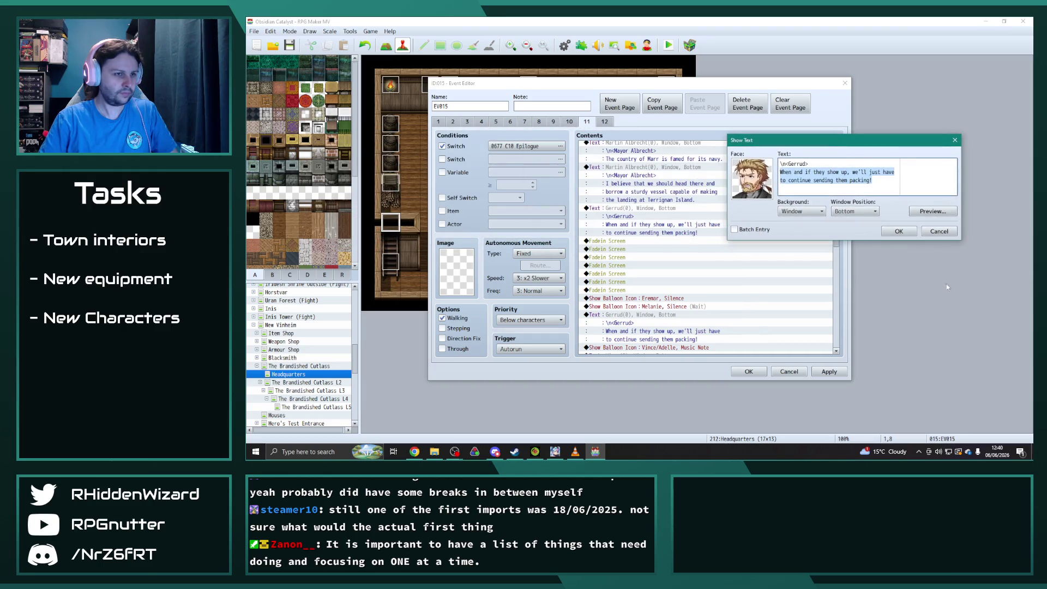
text(Marr's Navy)
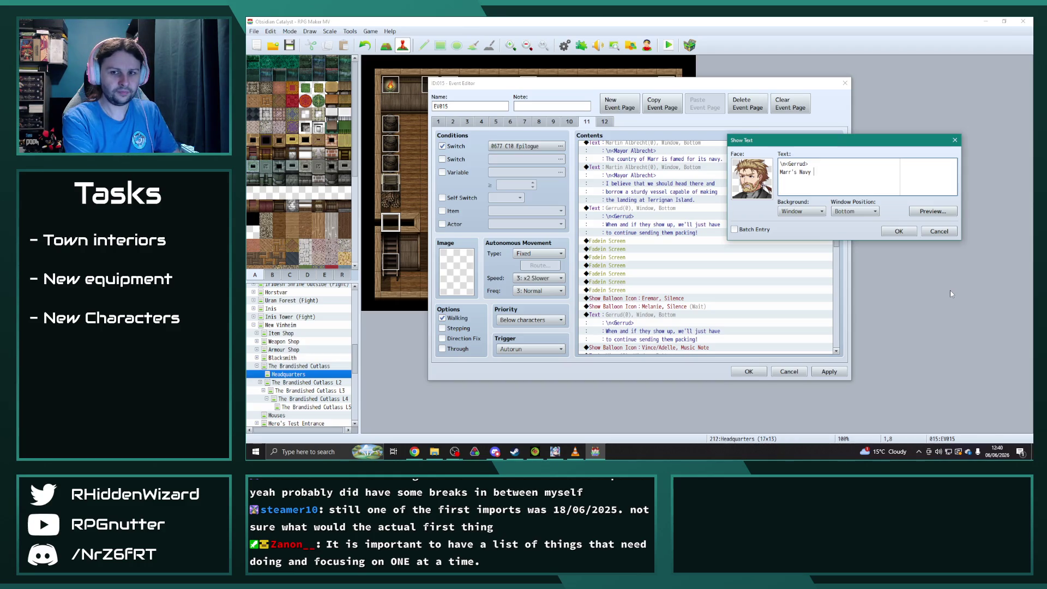
text( is the on)
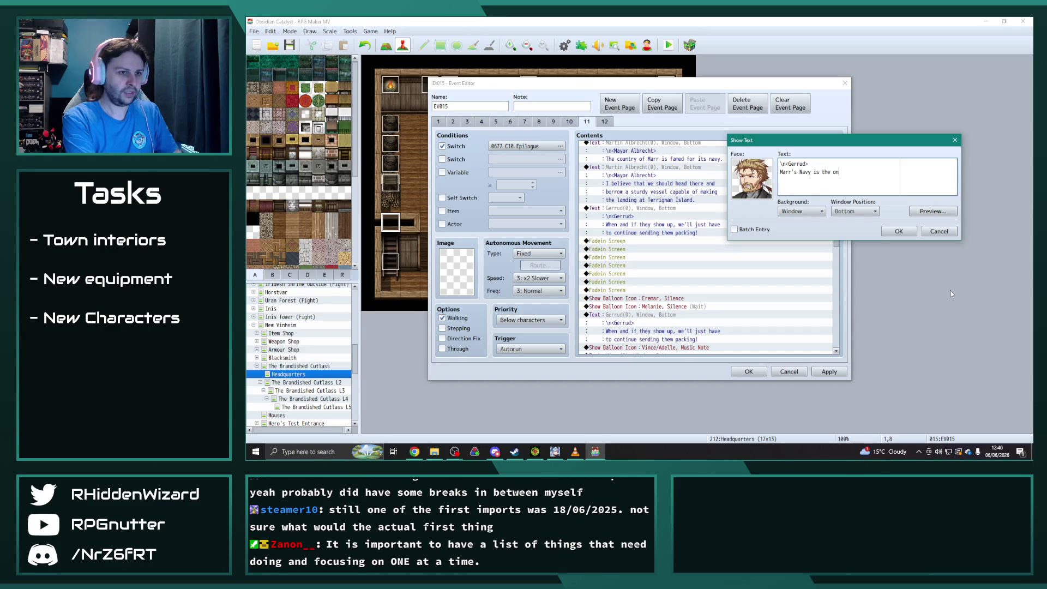
text(ly force on Loss)
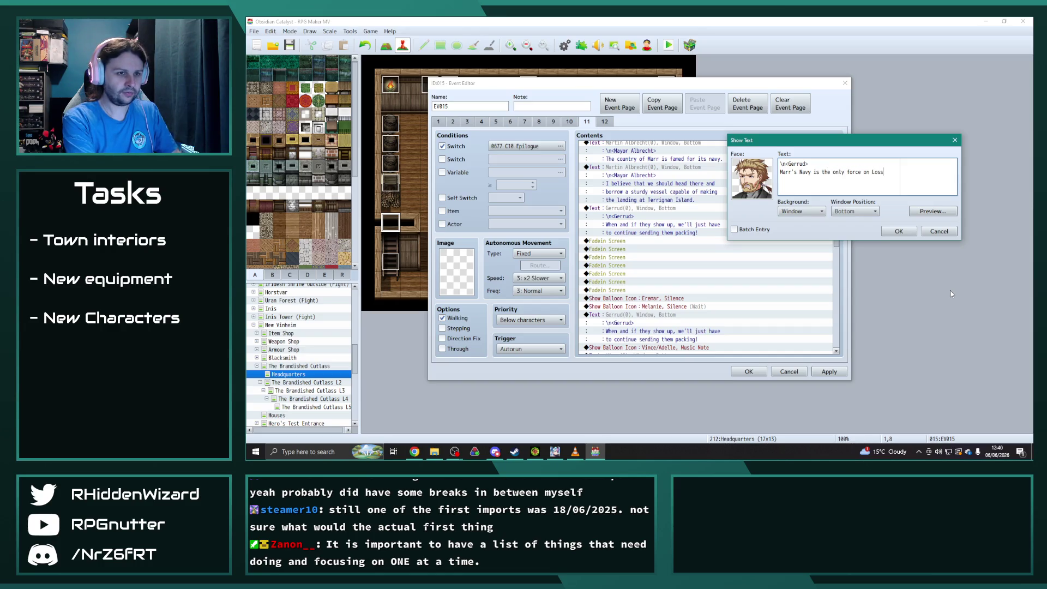
text(ock that the hig)
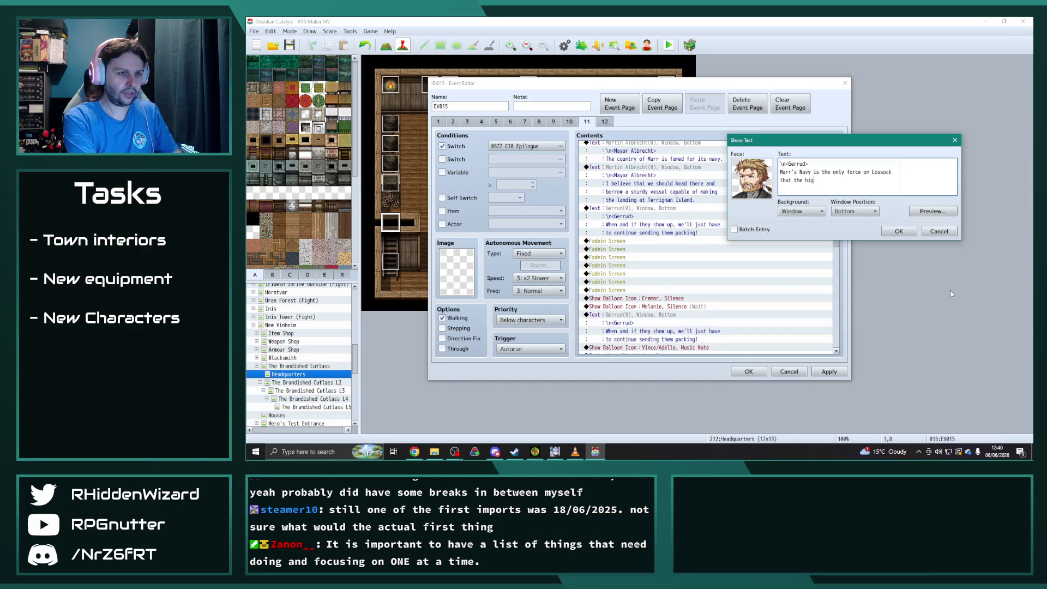
text(her ups in the Sicherheim)
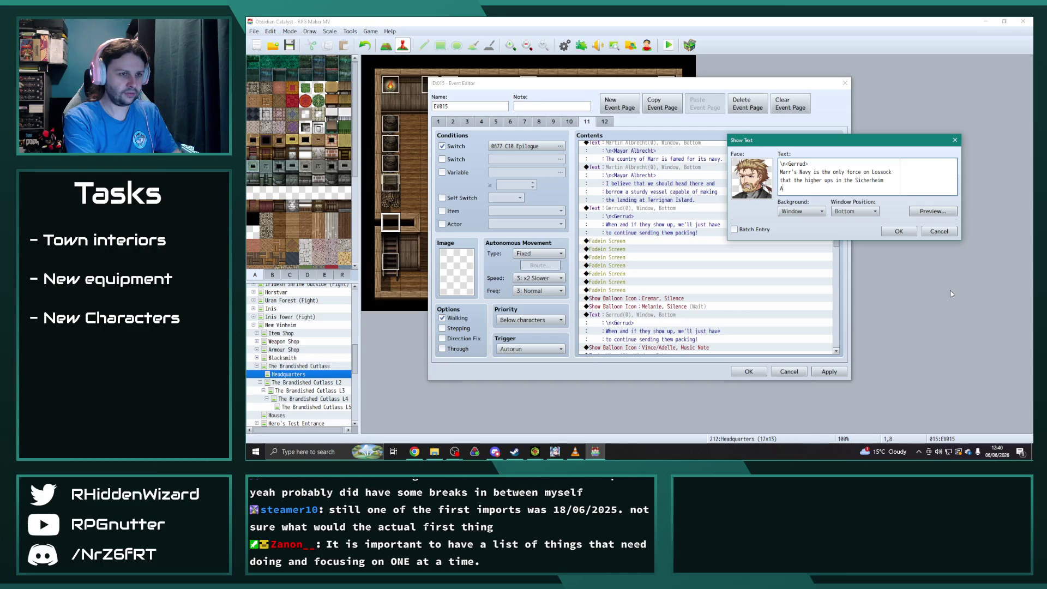
key(Return)
text(Army were afraid to take on)
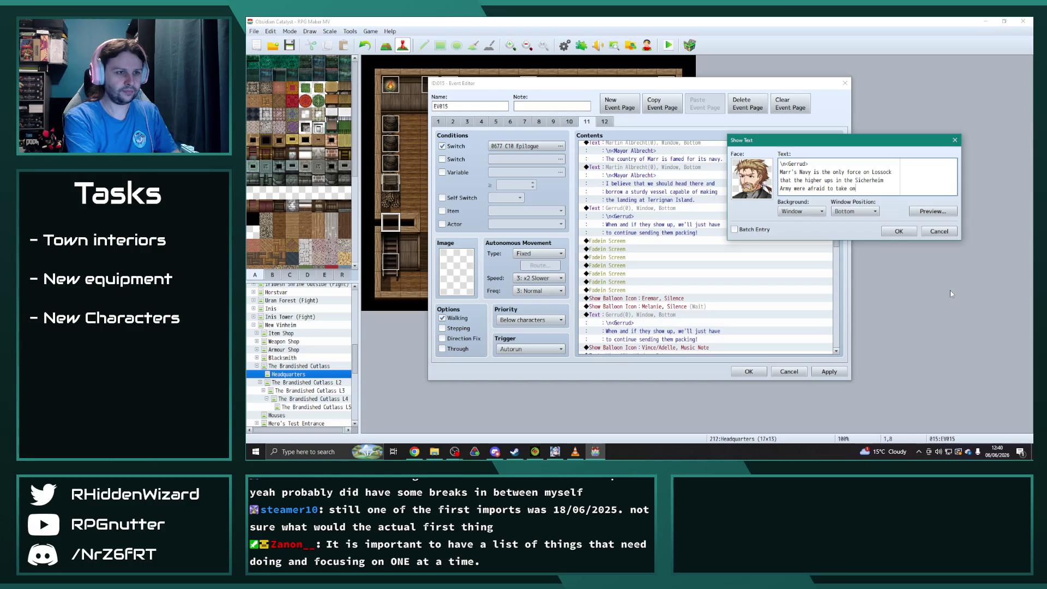
text(!)
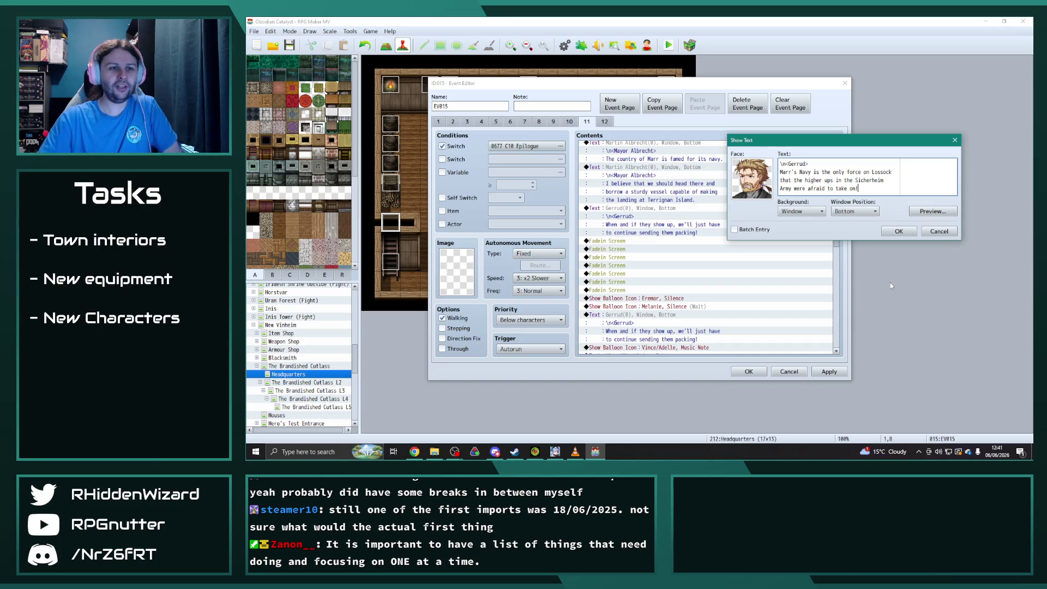
click(911, 233)
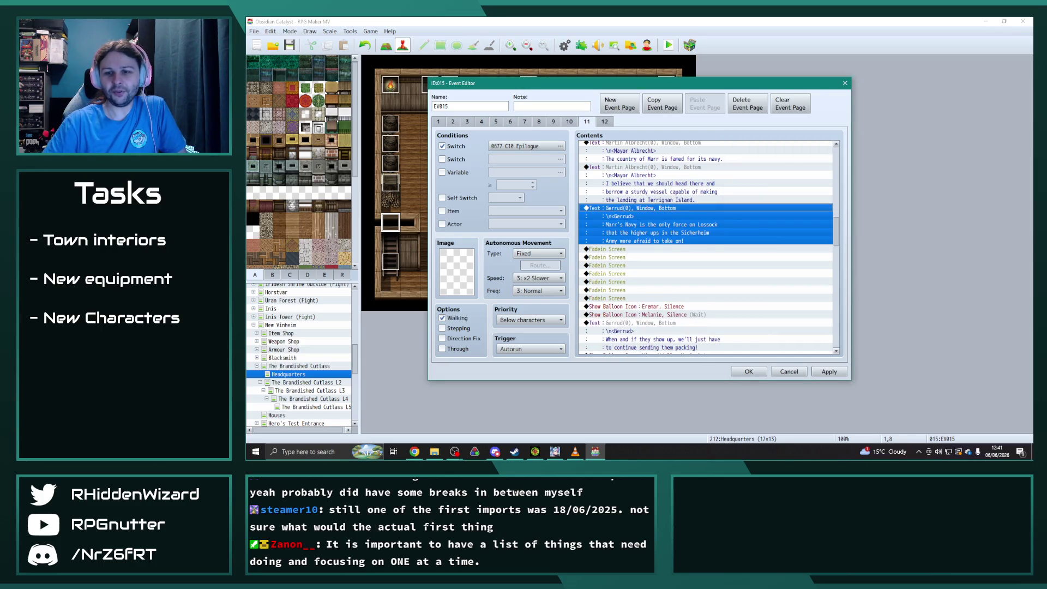
key(alt+Tab)
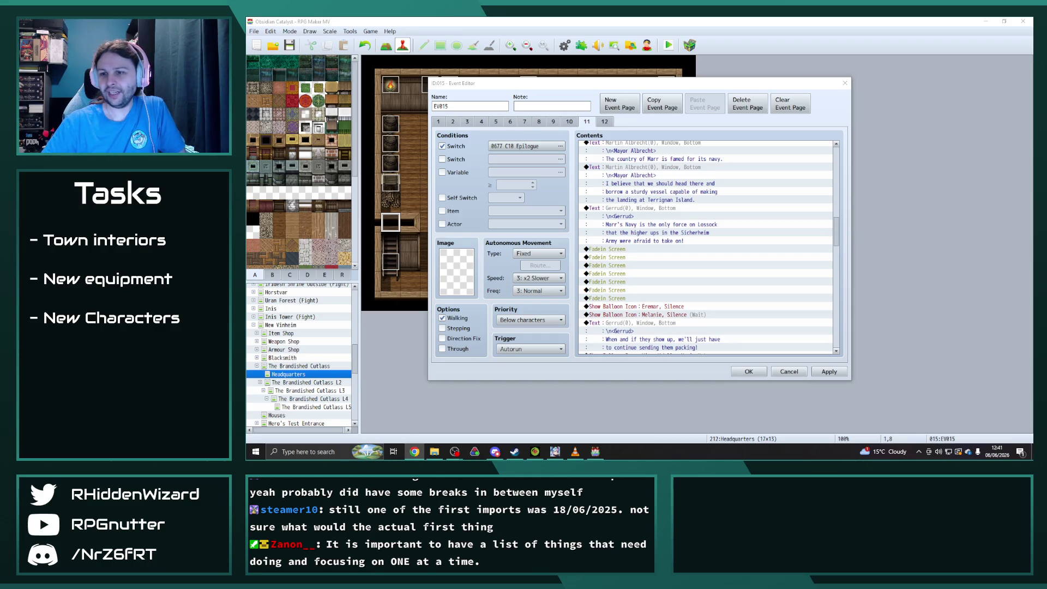
key(super+shift+Left)
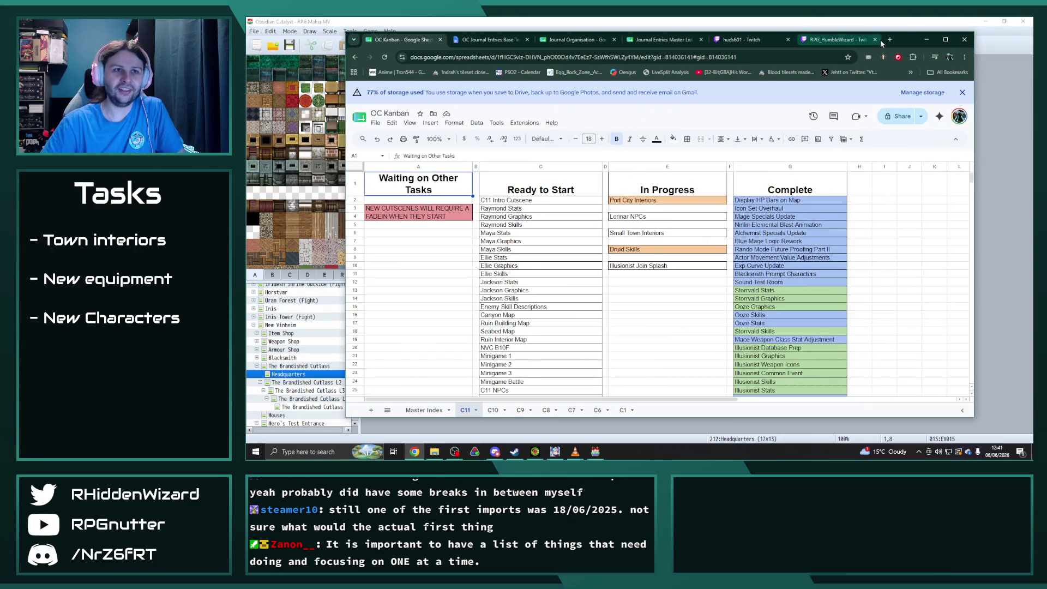
drag(907, 38, 1046, 38)
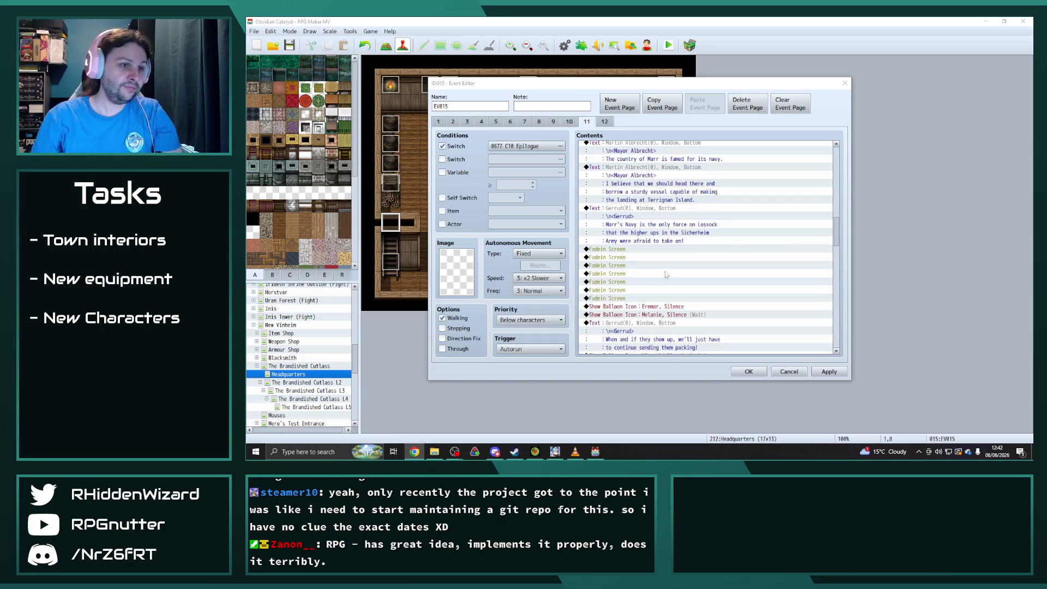
- Add a Mayor Albrecht line before the fade-in: 'Alternatively, if there are any sailors that know the topography…'
scroll(731, 262, down, 2)
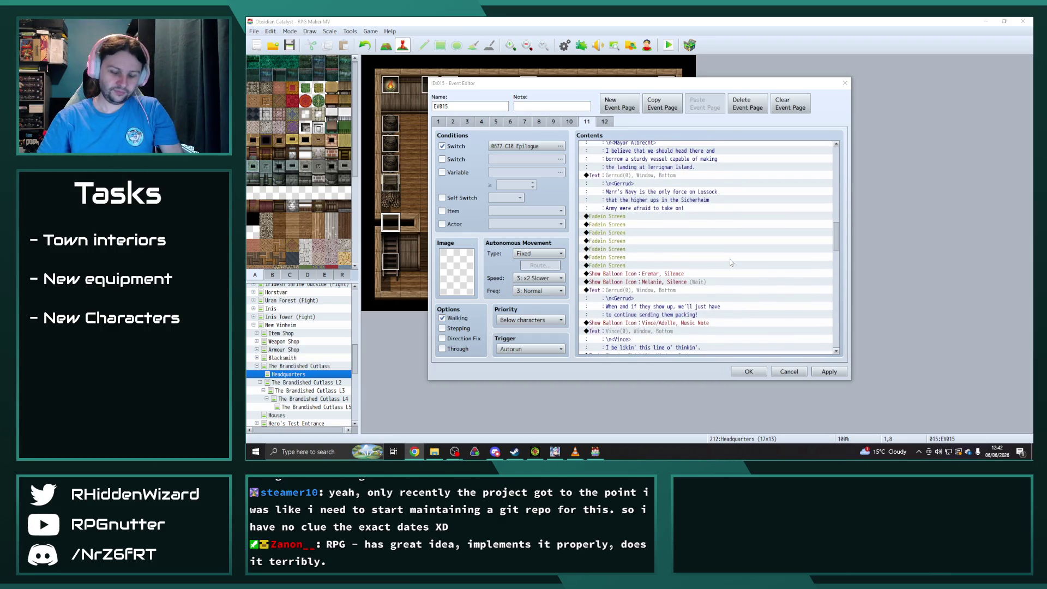
scroll(729, 259, up, 2)
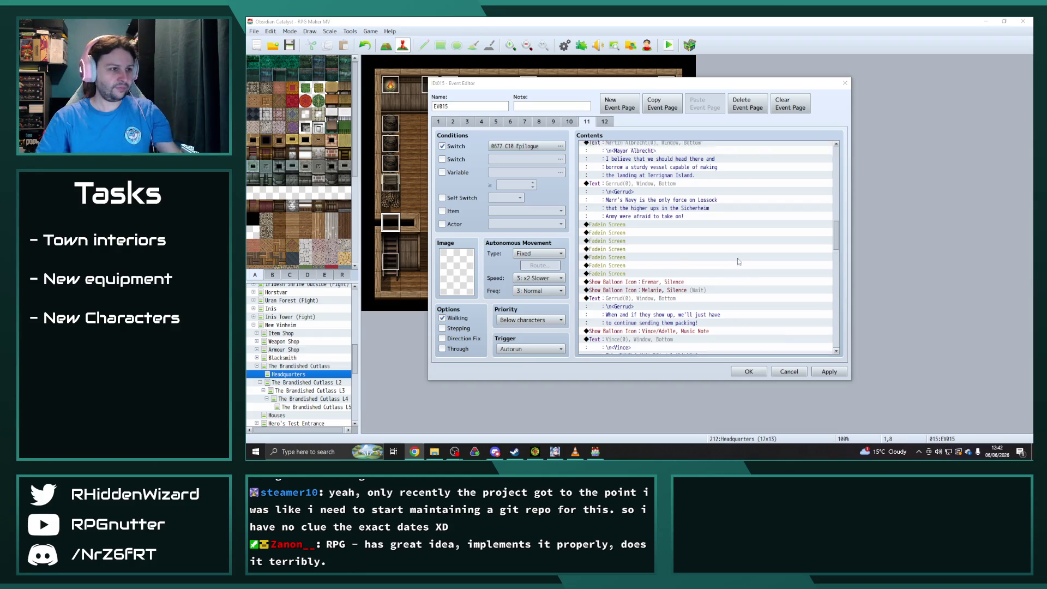
click(648, 177)
key(ctrl+c)
click(639, 258)
key(ctrl+v)
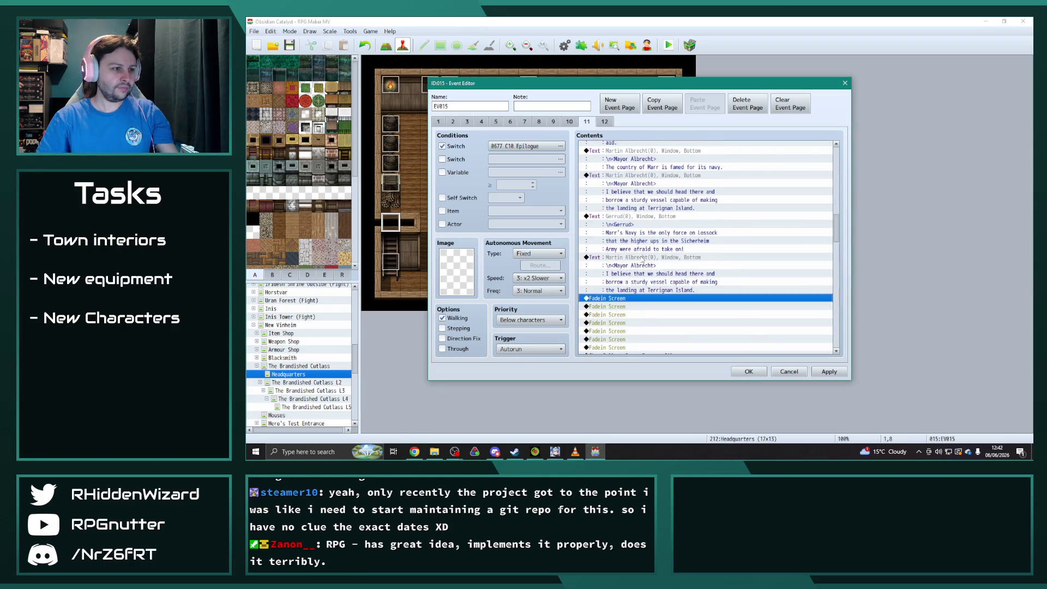
double_click(639, 259)
drag(754, 245, 621, 226)
key(BackSpace)
text(Alternatively)
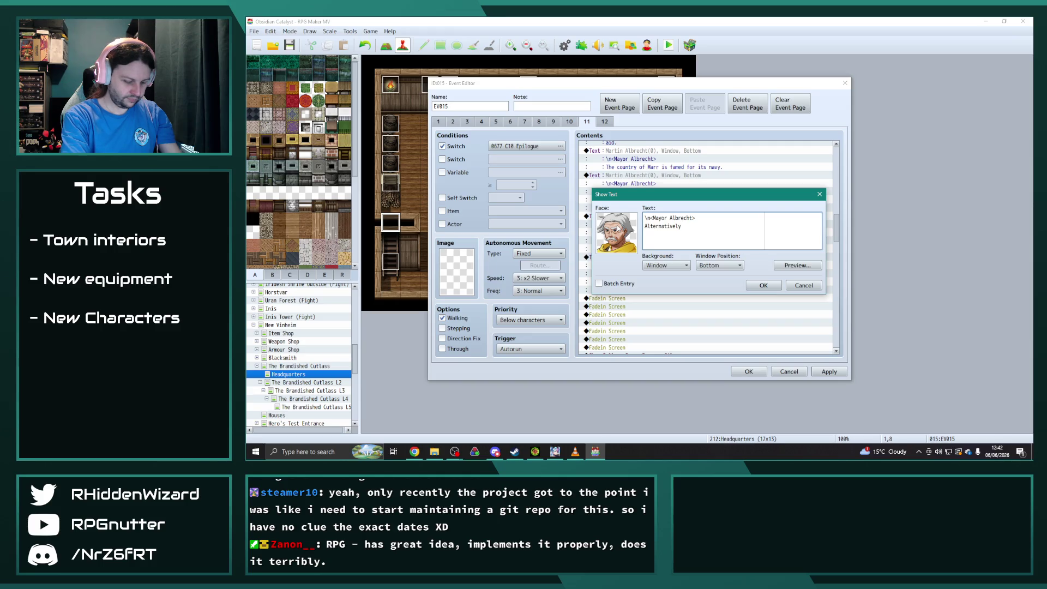
text(, if there are any )
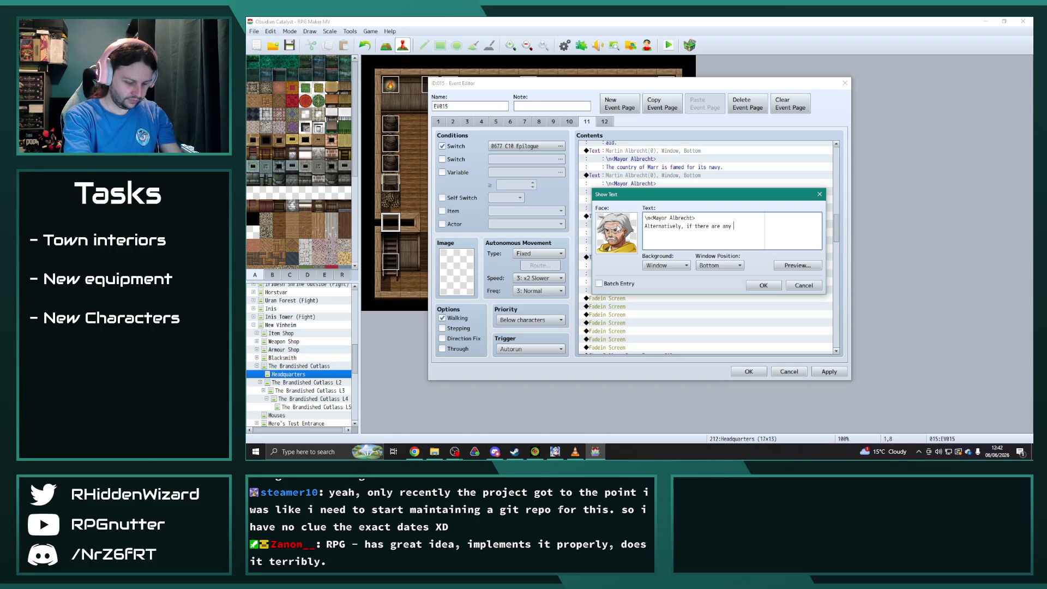
text(sailors )
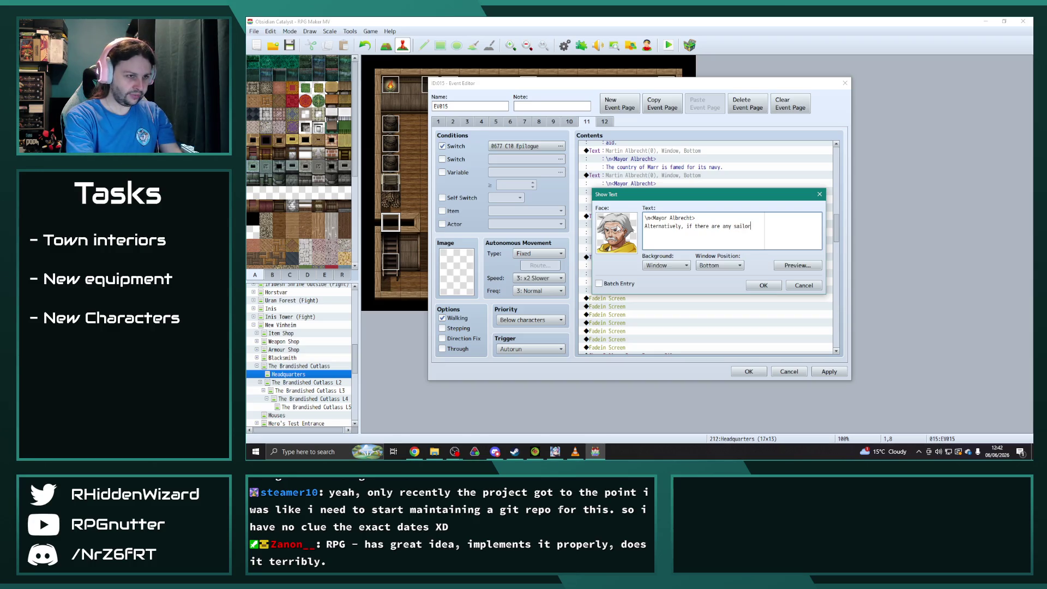
text(that know t)
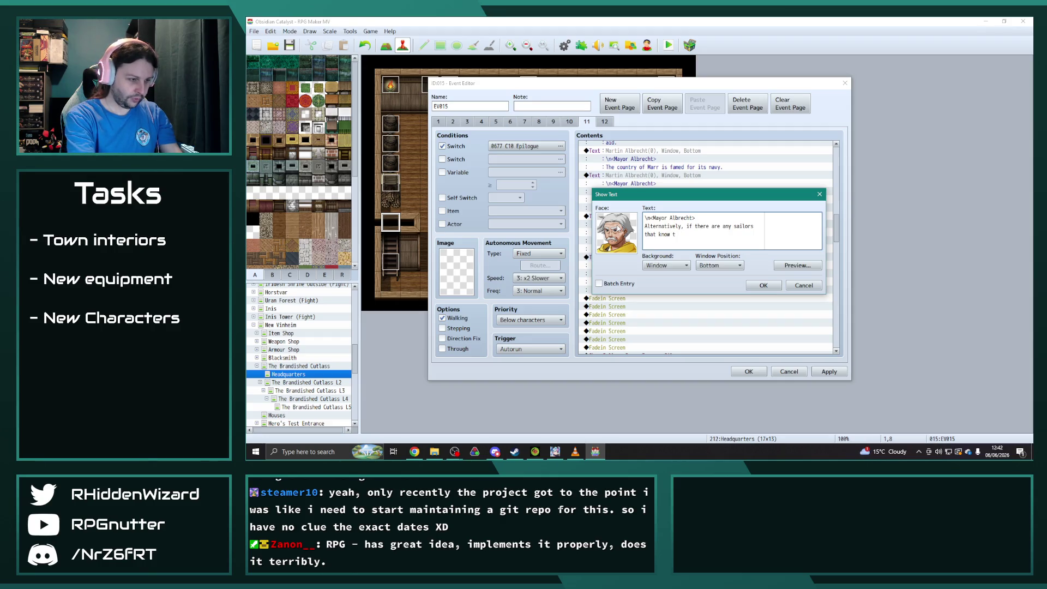
text(he topography)
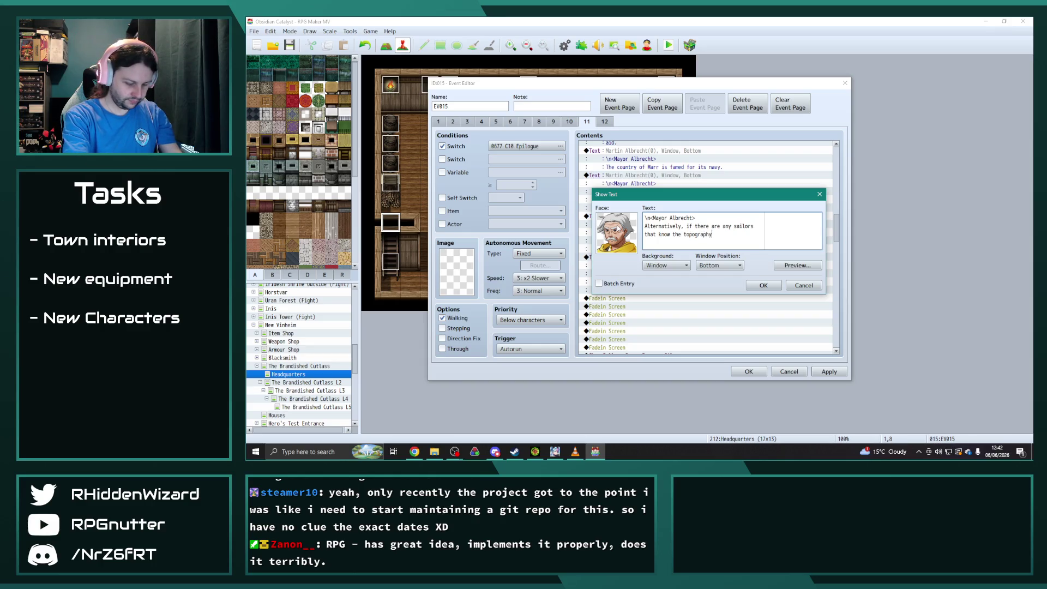
text(, they may be able)
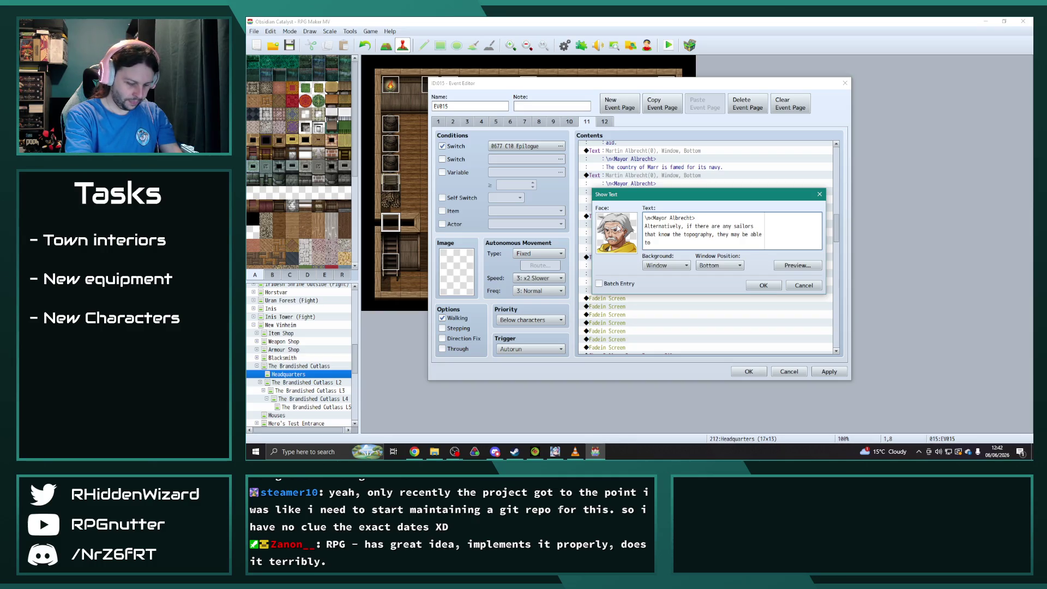
text( to guide us ont)
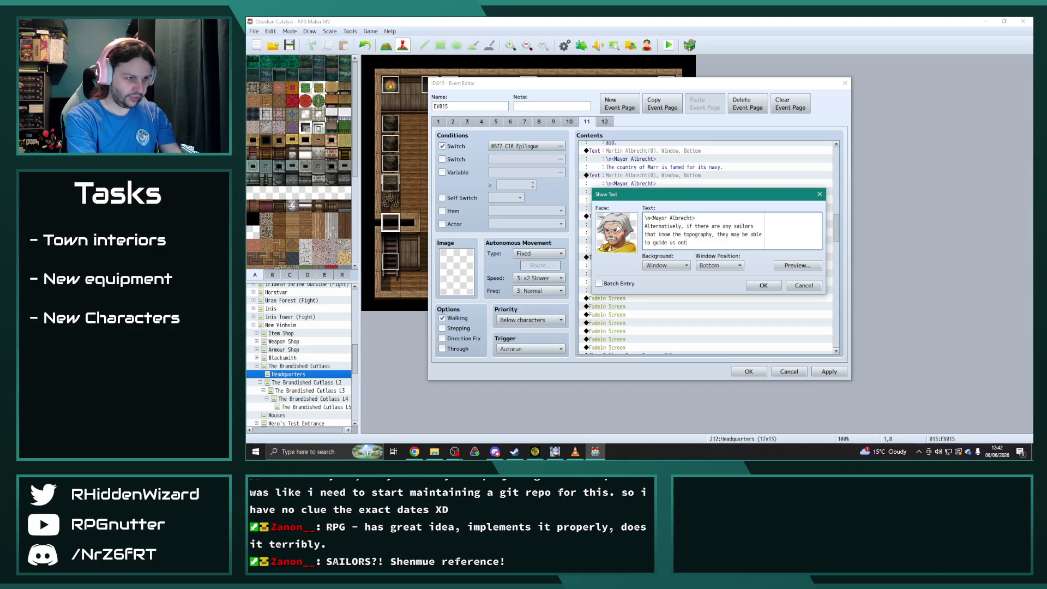
text(o the island.)
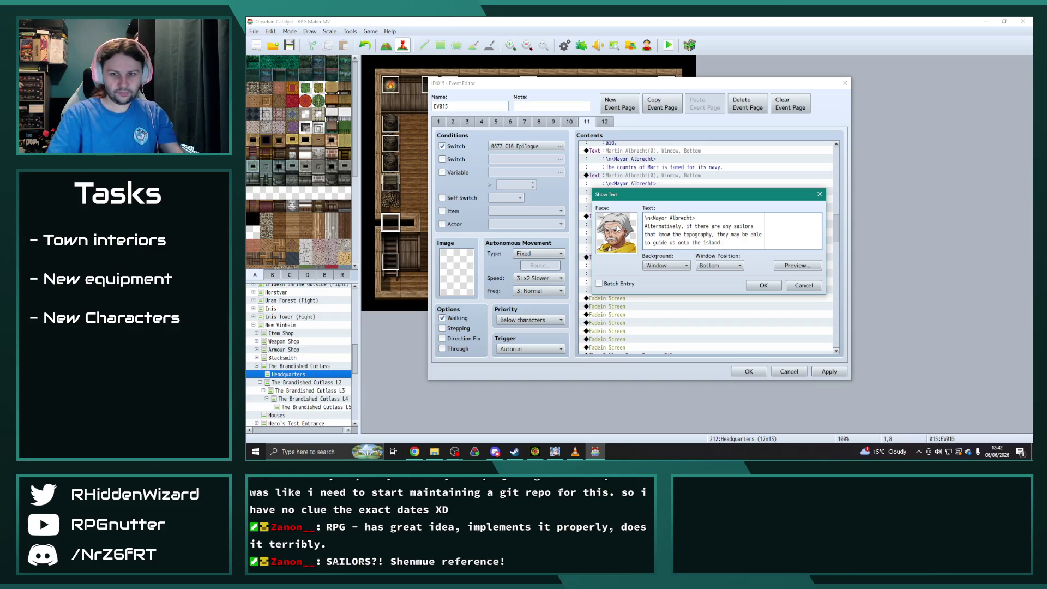
click(762, 285)
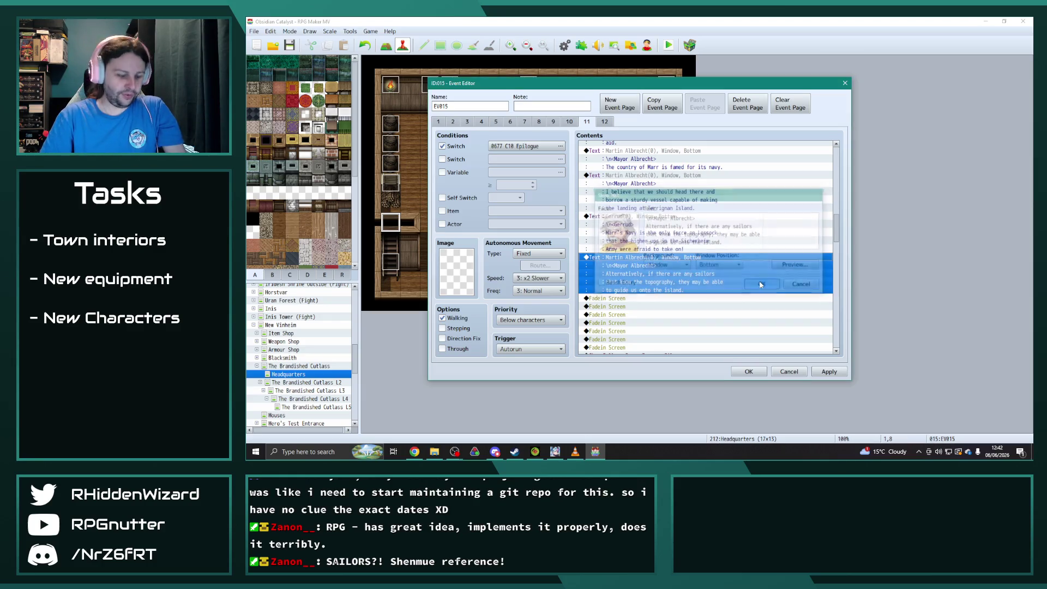
- Select Theodore's question line for reuse
scroll(645, 235, up, 2)
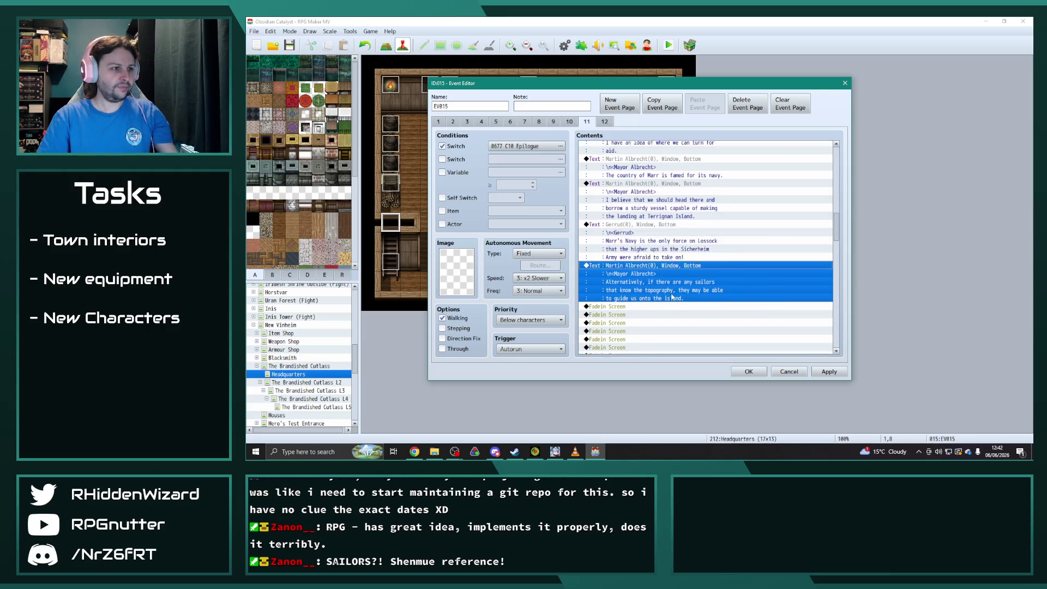
scroll(645, 235, up, 2)
click(641, 199)
scroll(633, 229, down, 6)
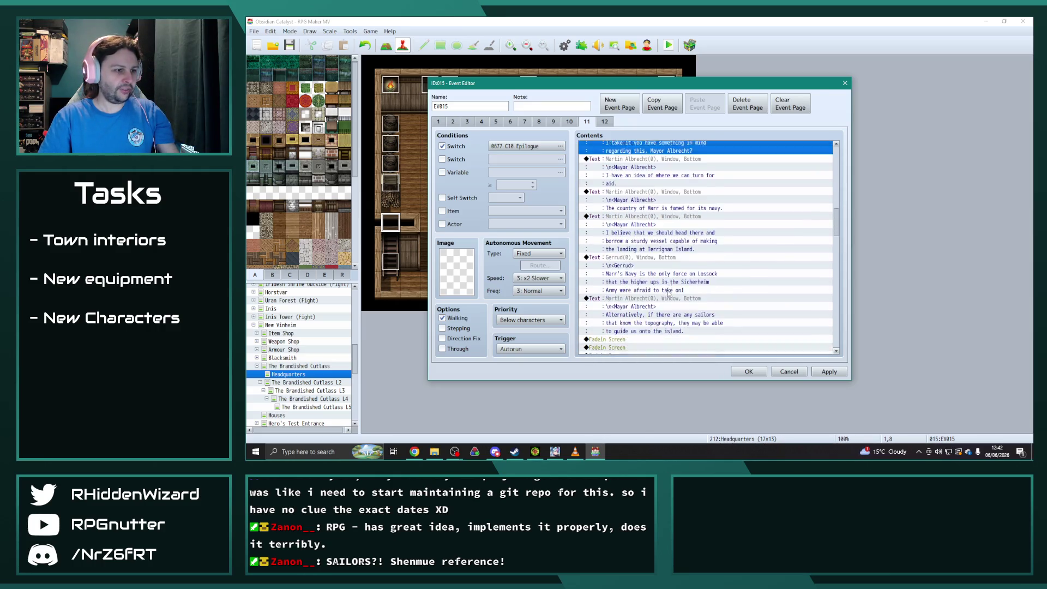
- Paste Theodore's line before the screen fade and change it to 'A fair plan.'
click(628, 260)
key(ctrl+v)
double_click(633, 261)
key(shift+Left)
key(shift+Left)
key(shift+Left)
key(shift+Up)
key(shift+Home)
text(A fair )
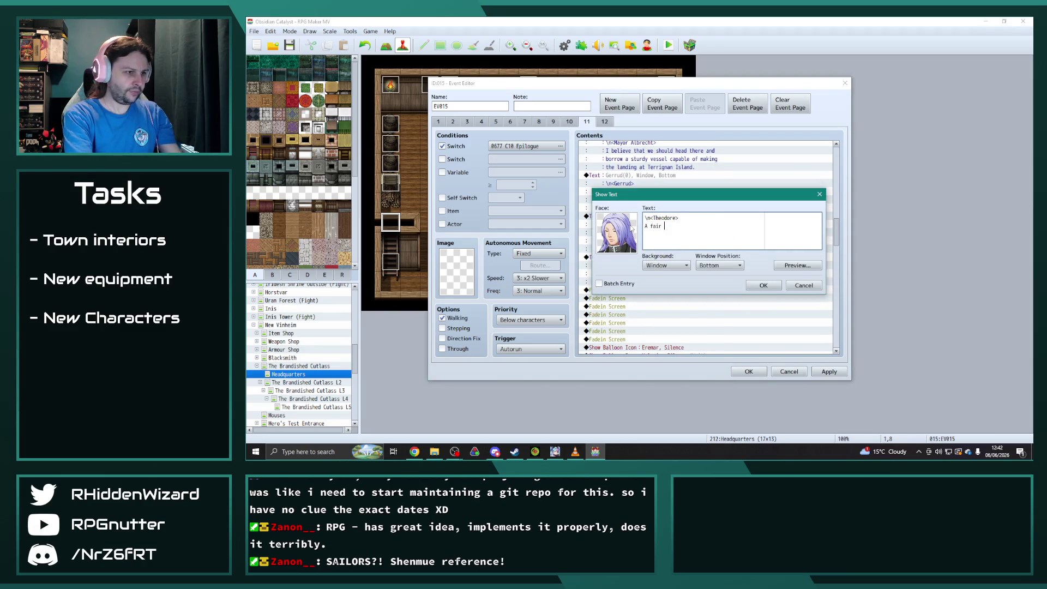
text(plan.)
click(762, 286)
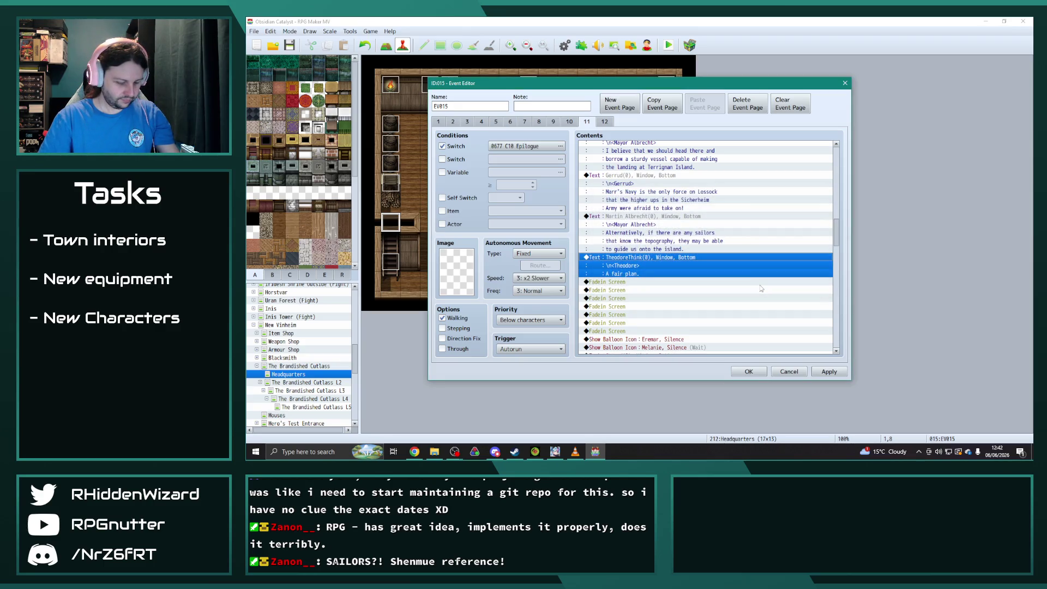
- Move Vince's Terrignan Island warning line to follow Theodore's reply
scroll(654, 217, up, 2)
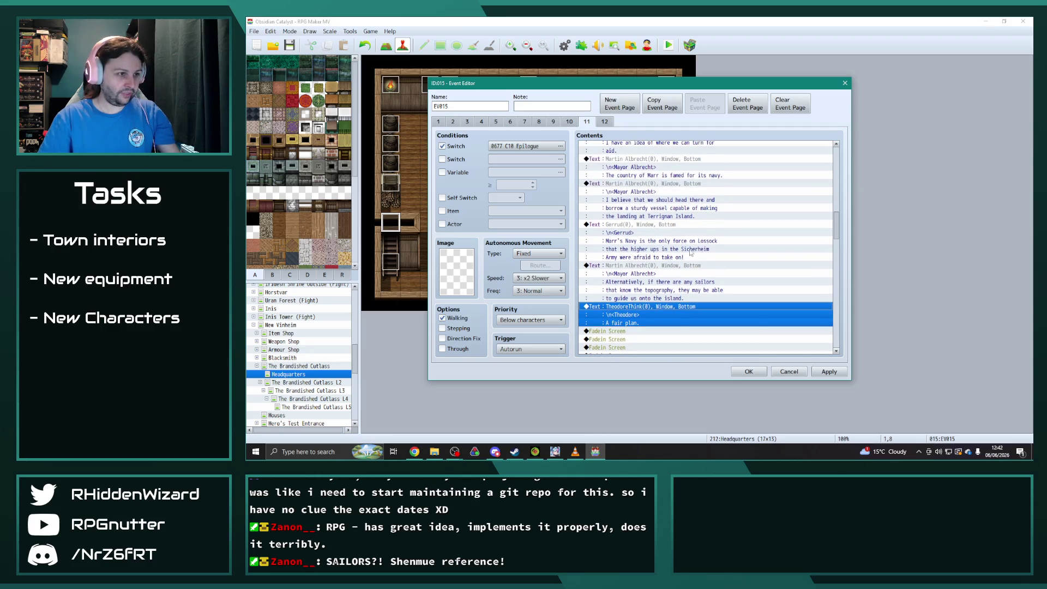
scroll(655, 217, up, 5)
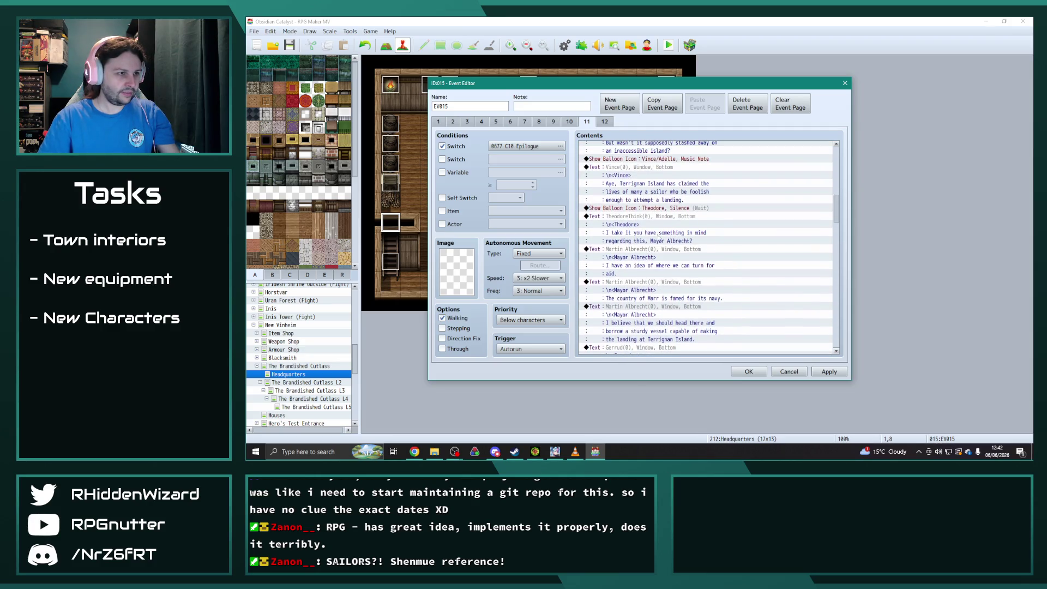
click(632, 168)
key(ctrl+x)
scroll(654, 218, down, 6)
click(675, 271)
key(ctrl+v)
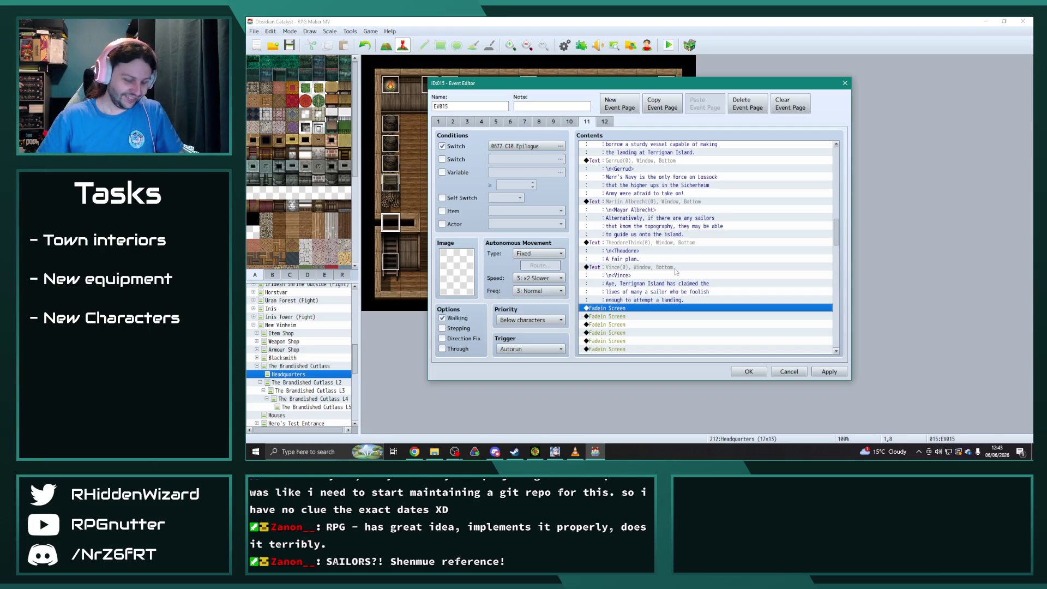
- Rewrite the copied Vince line to 'Truth be told, if there be safe passage to the island then I be keen to learn it.'
click(658, 269)
double_click(659, 270)
drag(722, 243, 620, 228)
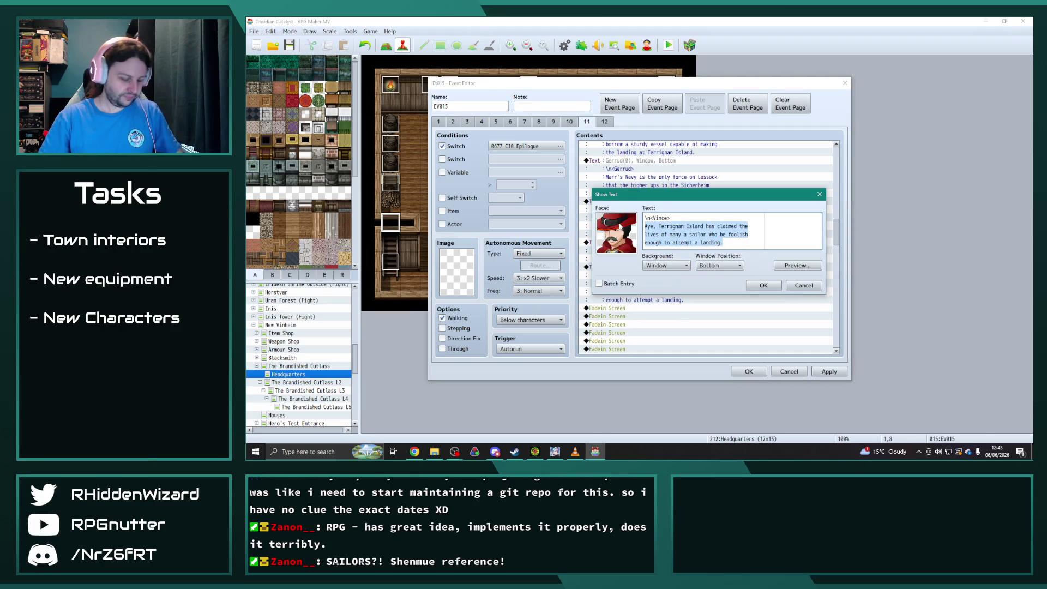
text(Truth be told)
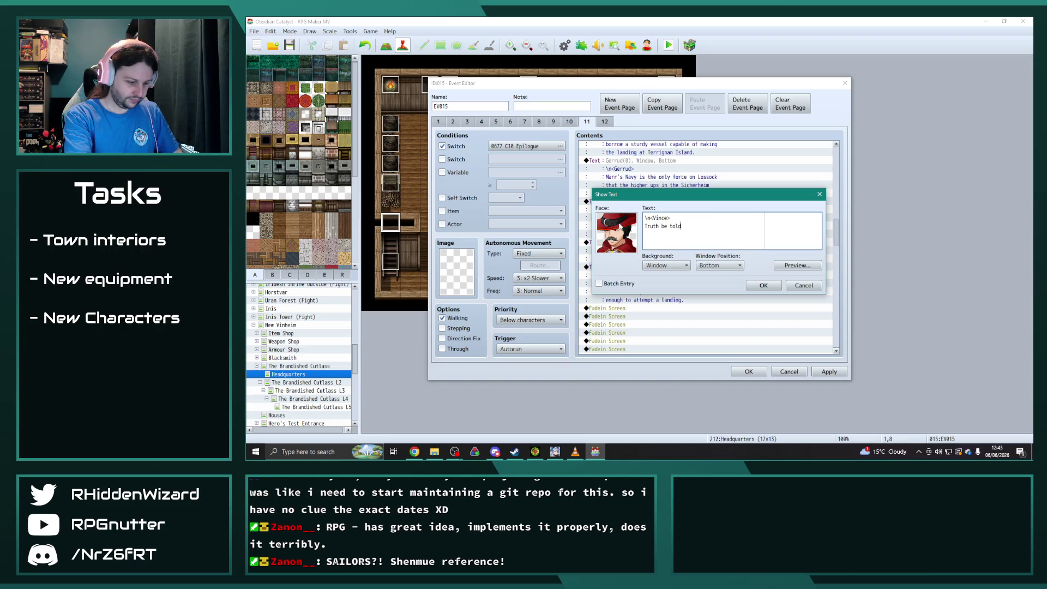
text(, if there be)
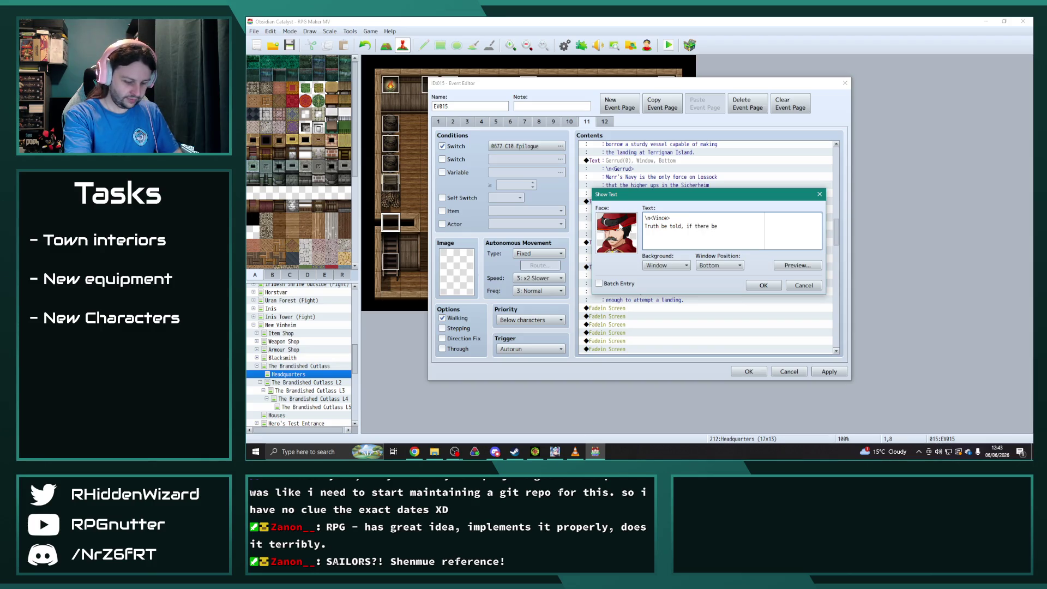
text(afe passage t)
text(o the island)
text( then )
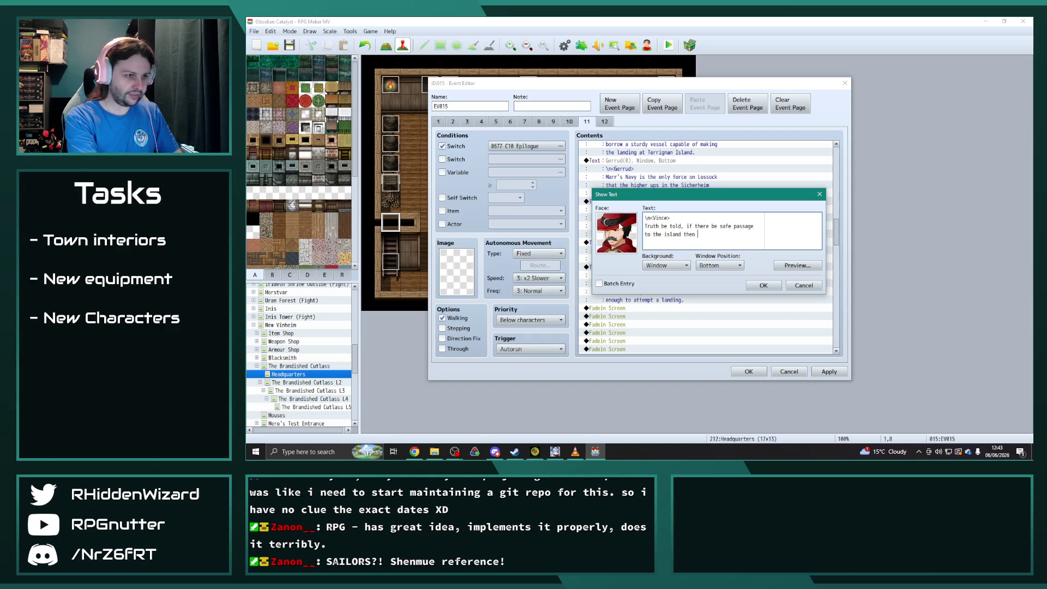
text(I be keen to l)
text(earn it.)
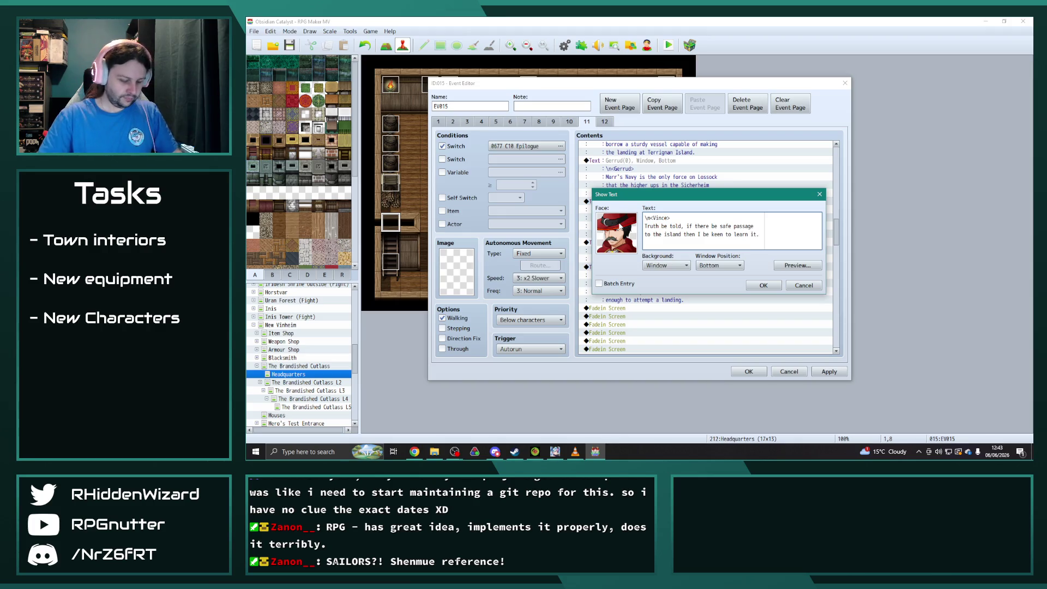
click(763, 285)
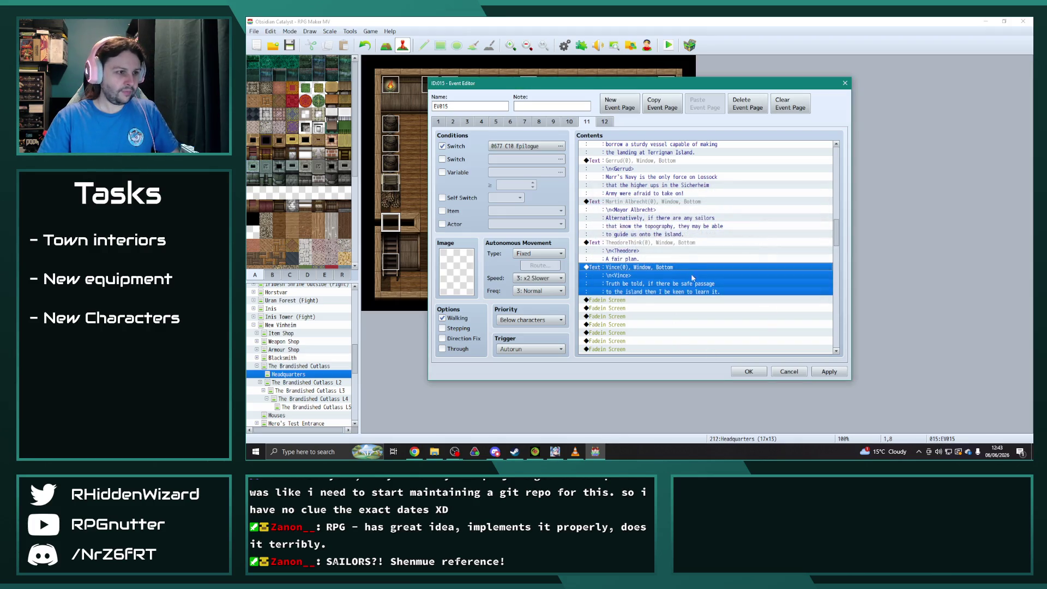
- Add the Vince/Adelle music-note balloon after Vince's reply
scroll(697, 288, up, 3)
scroll(697, 287, up, 5)
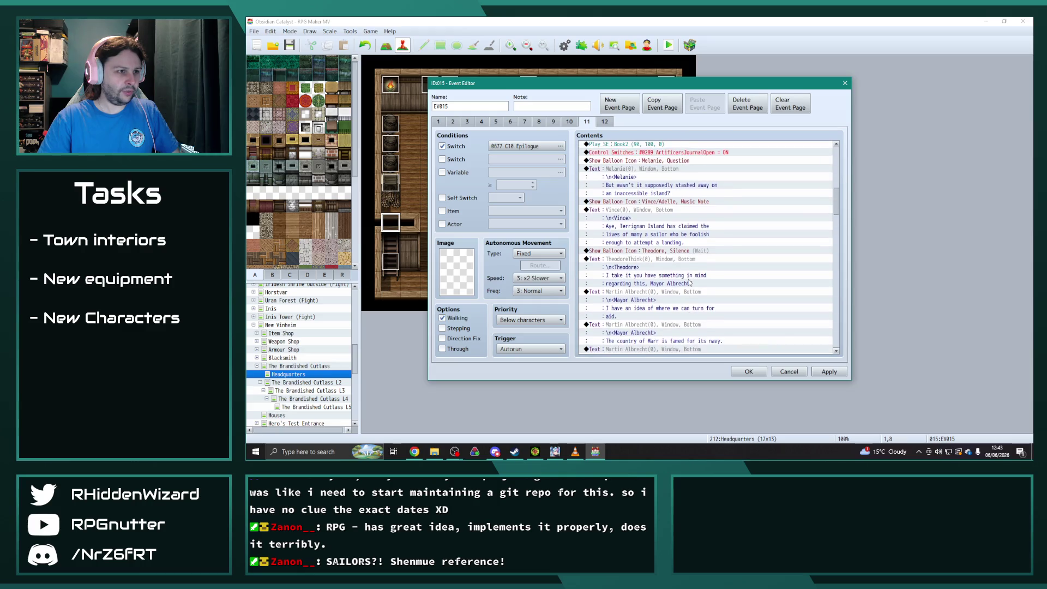
click(679, 201)
mouse_move(838, 202)
mouse_down()
mouse_move(839, 254)
mouse_move(841, 235)
mouse_up()
click(658, 230)
click(654, 239)
key(ctrl+v)
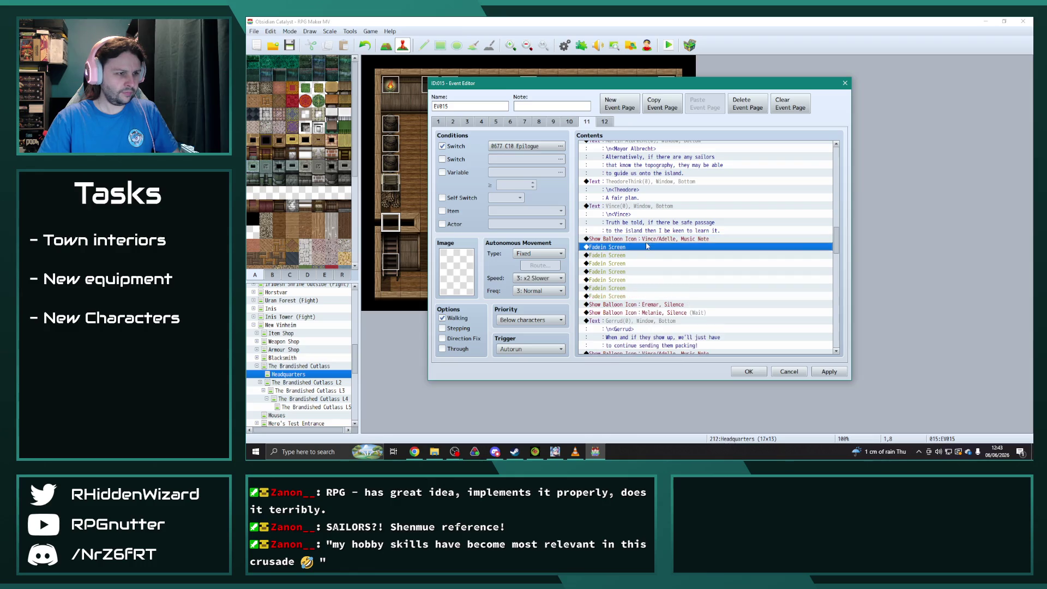
- Add a Vince line after the balloon: 'Terrignan Island be the only place on Lossock that Captain Vince can't reach!'
click(639, 212)
key(ctrl+c)
click(639, 248)
key(ctrl+v)
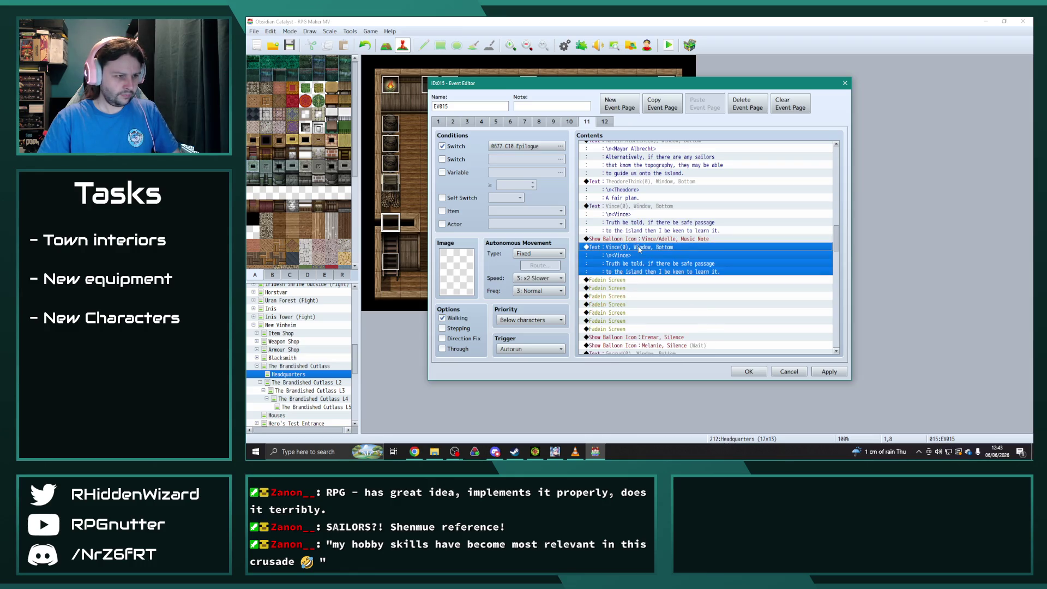
double_click(639, 249)
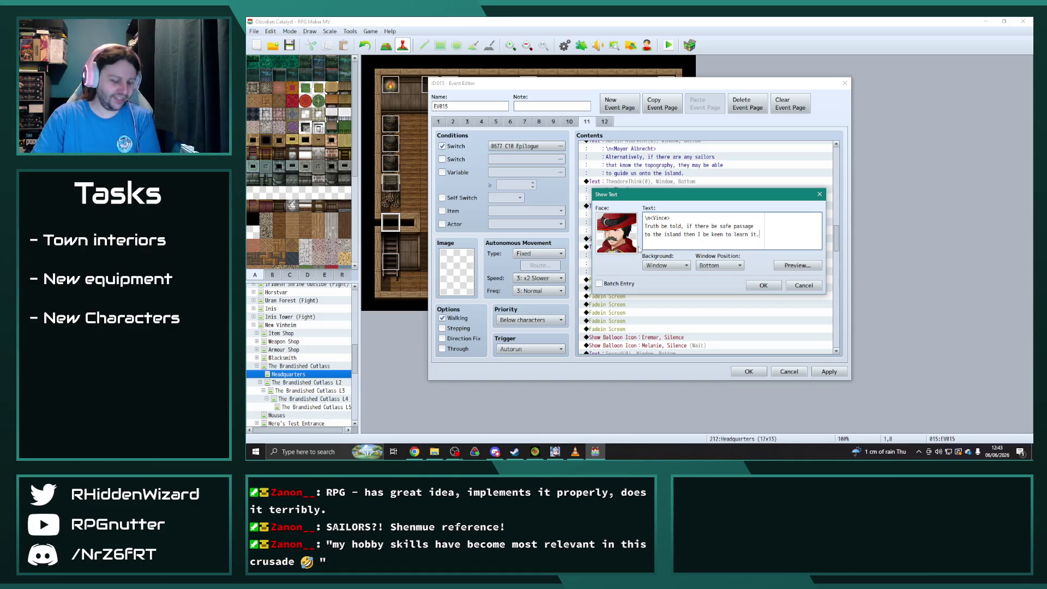
drag(763, 237, 635, 229)
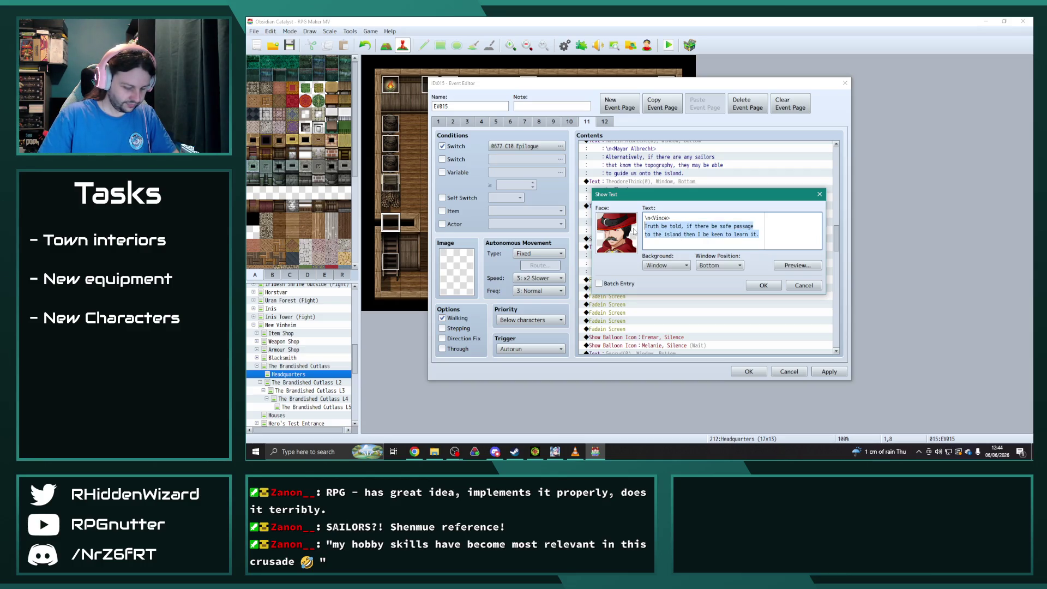
text(Terrigna)
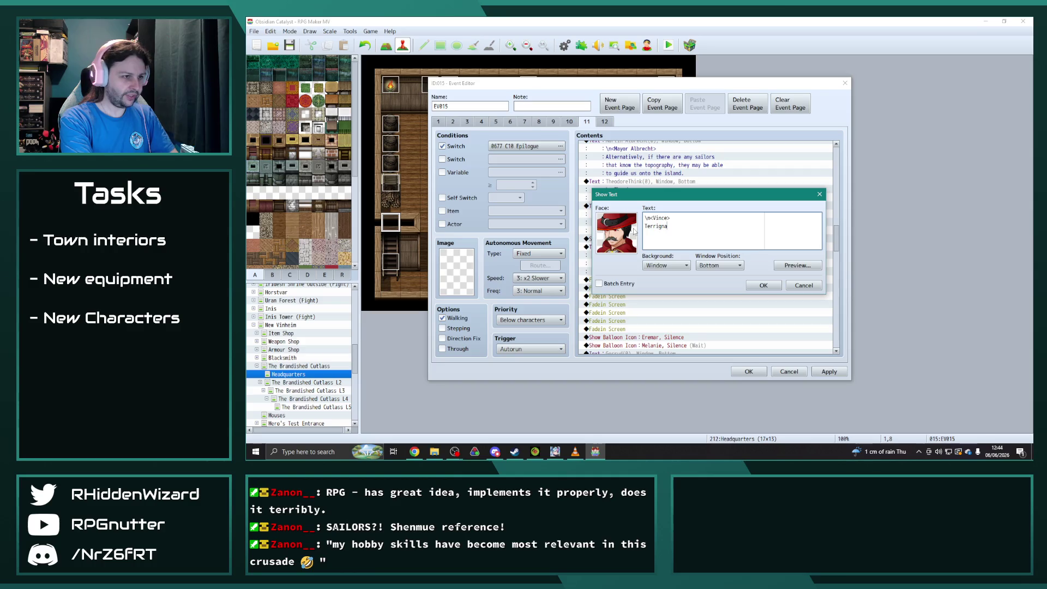
text(n Island be the only pl)
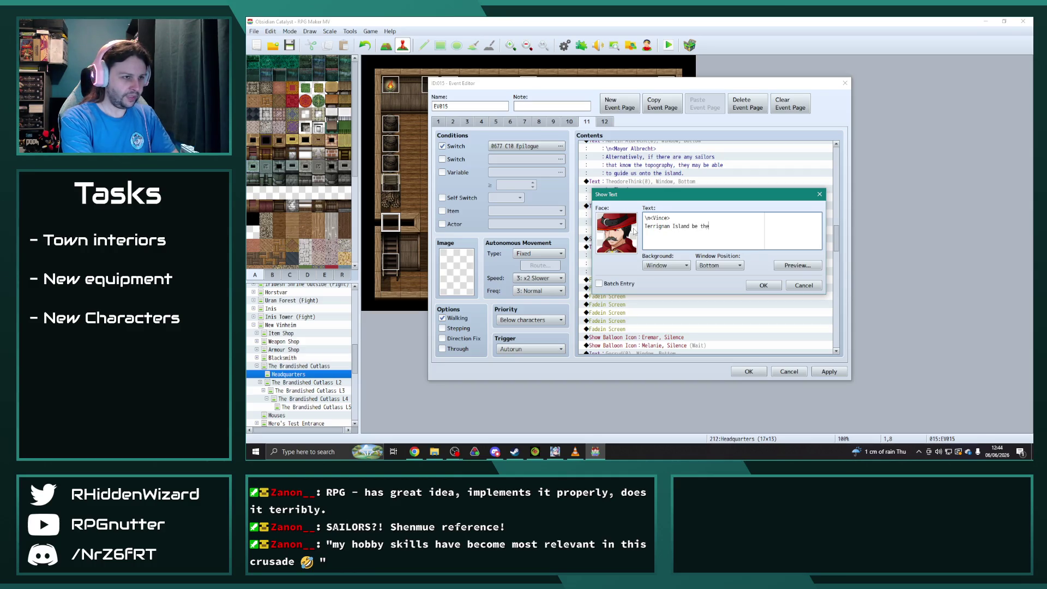
text(ace on L)
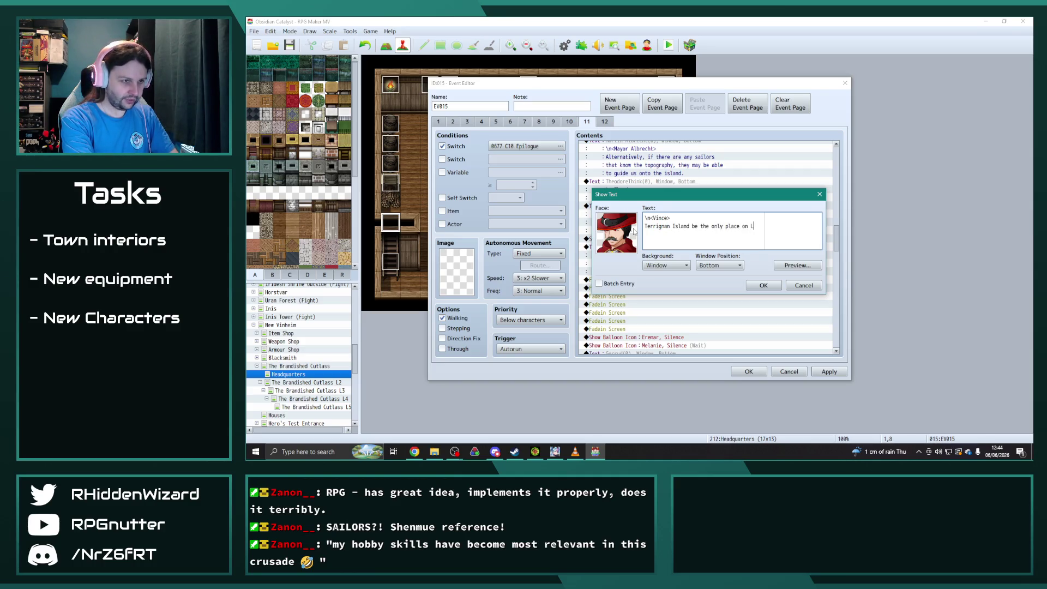
text(ossock that Captain Vince)
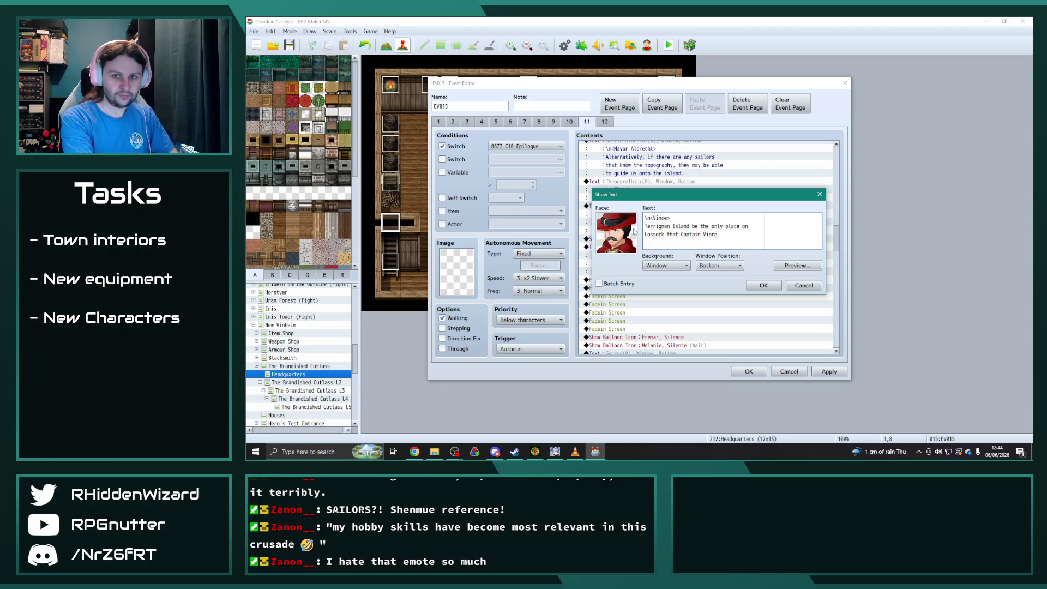
text(ach!)
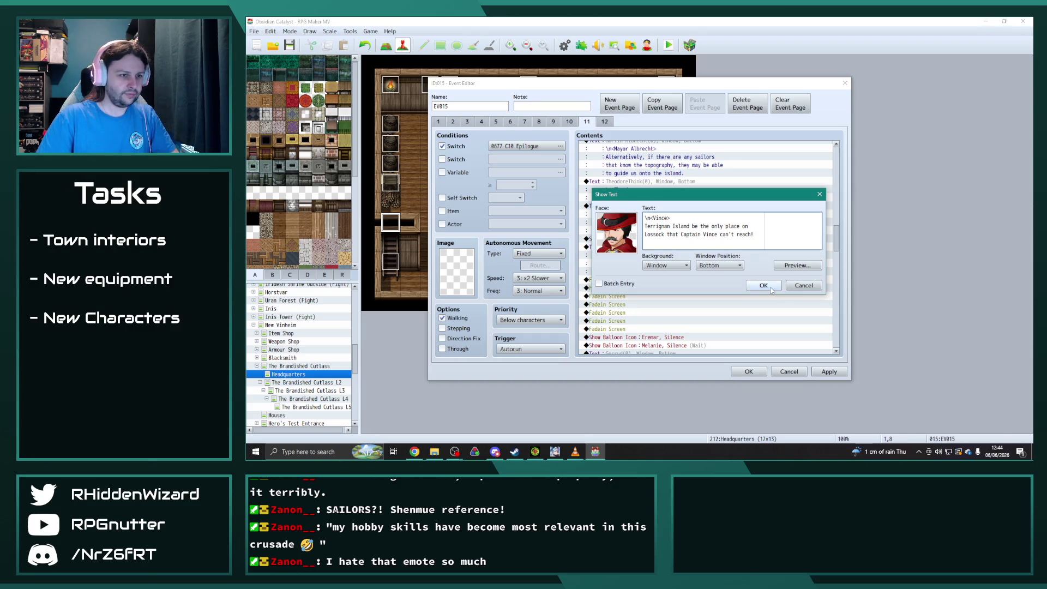
click(771, 286)
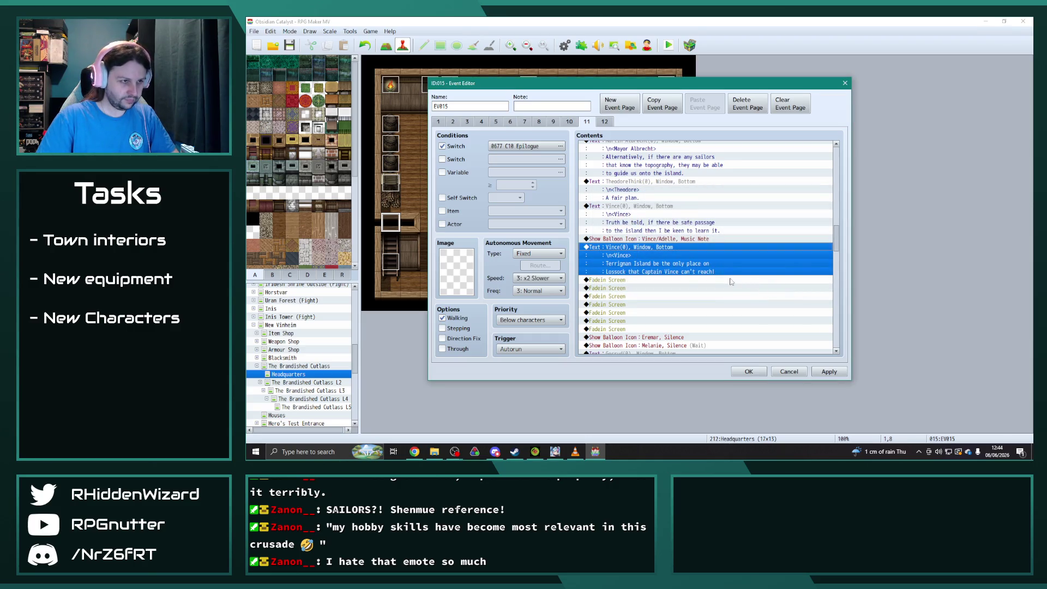
- Copy the journal switch, Book2 sound and wait after Vince's boast, shortening the wait to 15 frames
scroll(731, 281, down, 1)
mouse_move(837, 240)
mouse_down()
mouse_move(837, 289)
mouse_move(791, 335)
mouse_up()
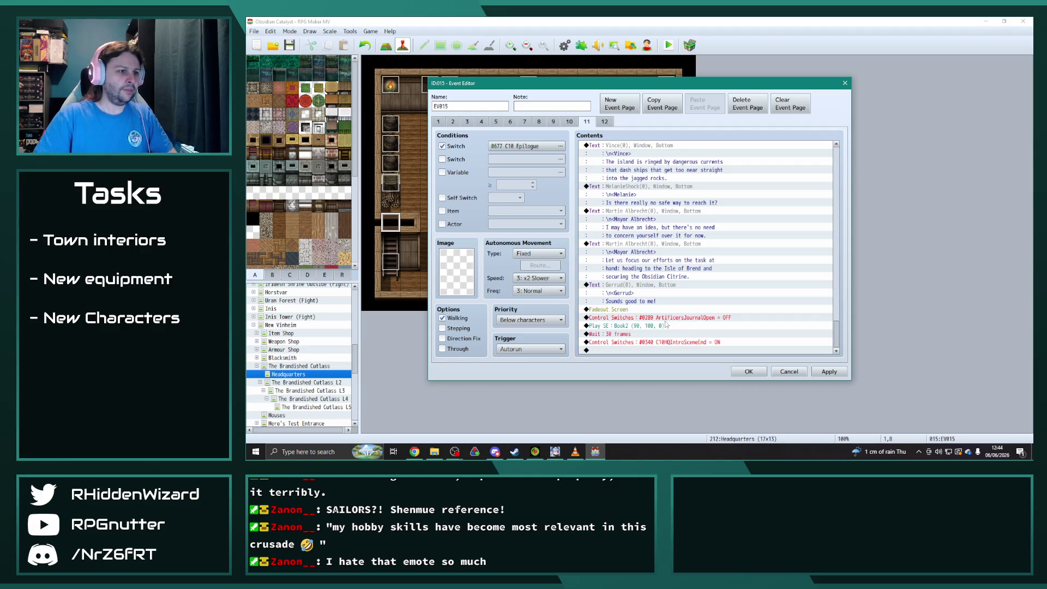
drag(649, 318, 649, 328)
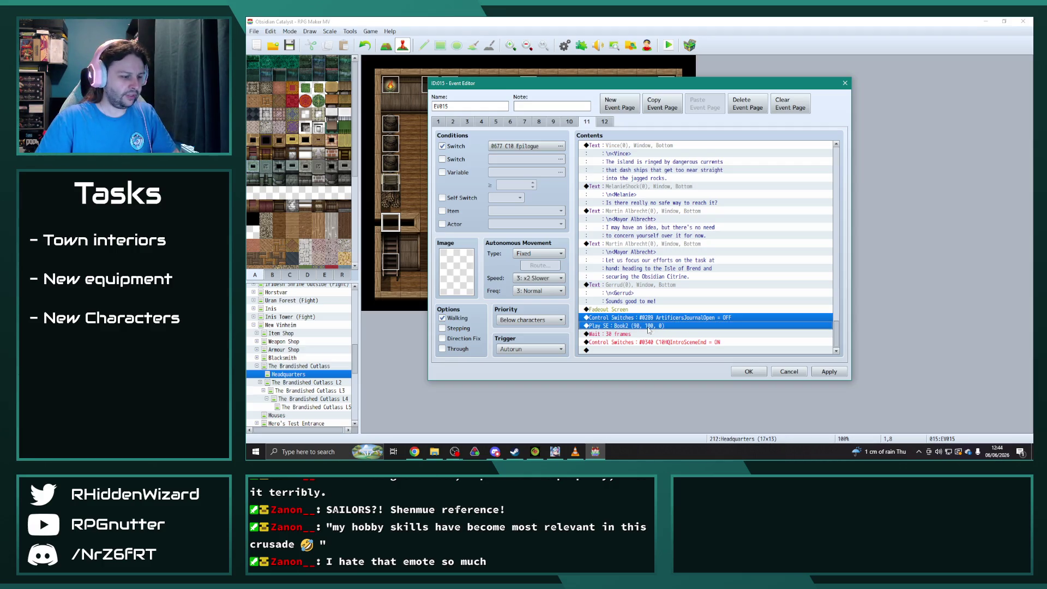
shift+click(627, 334)
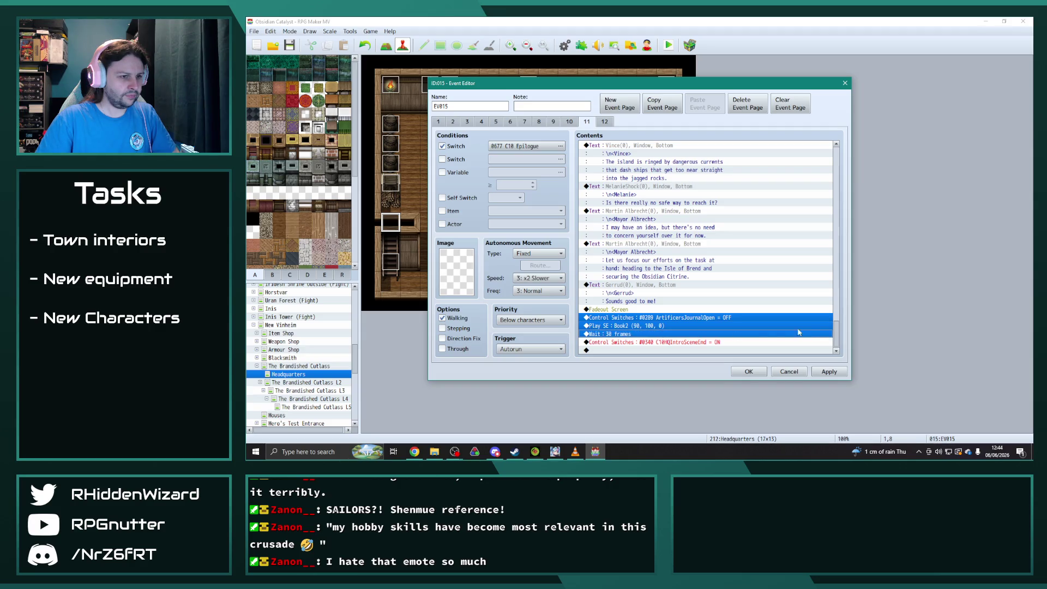
drag(837, 334, 842, 238)
click(673, 260)
key(ctrl+v)
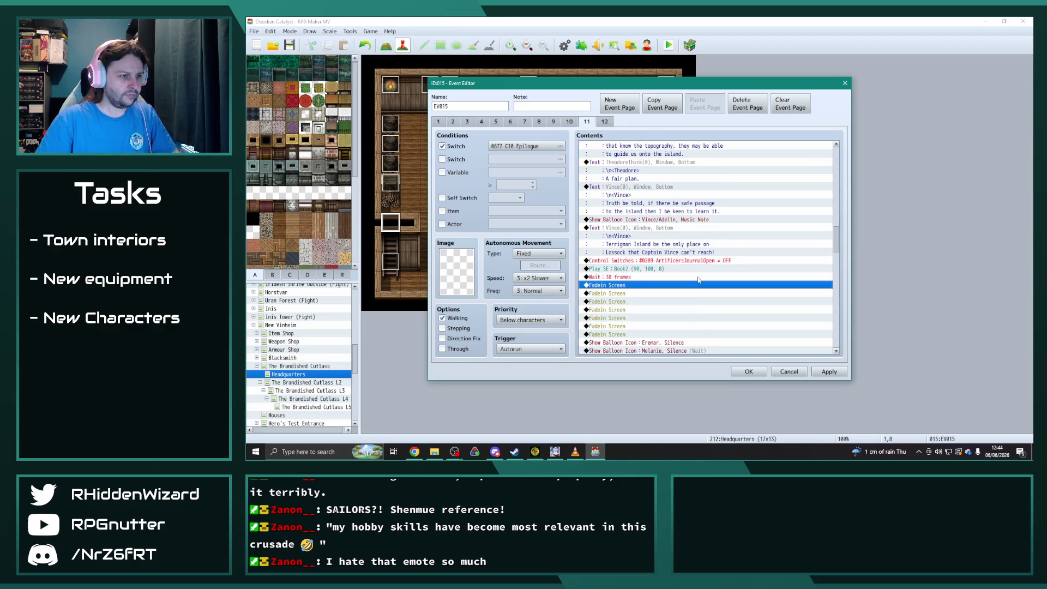
double_click(655, 277)
text(15)
click(696, 262)
- Select Mayor Albrecht's sailors dialogue, then target the spot after the 15-frame wait
scroll(662, 246, up, 3)
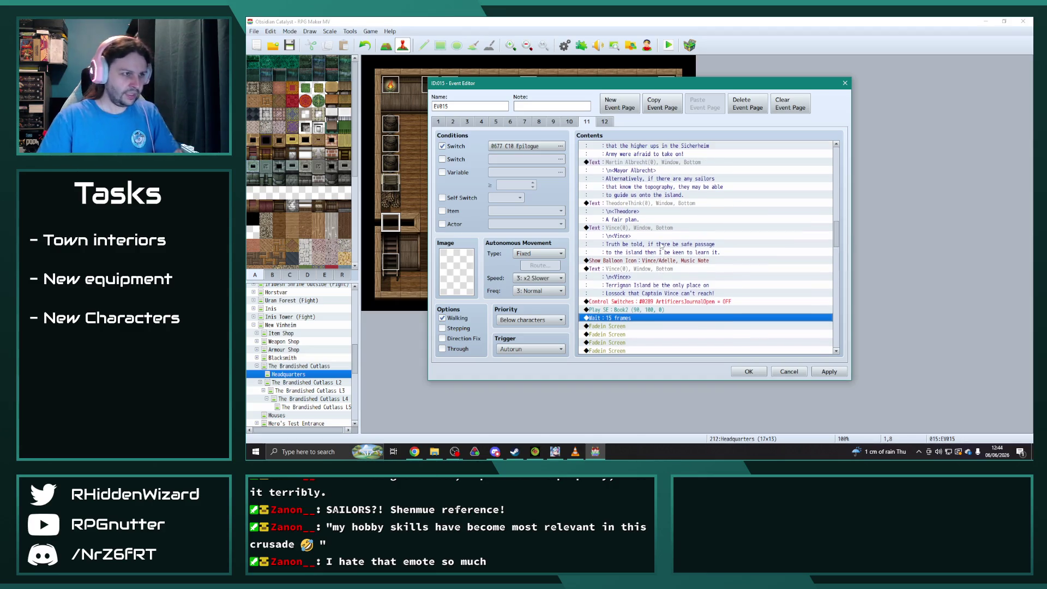
scroll(661, 246, up, 1)
click(667, 229)
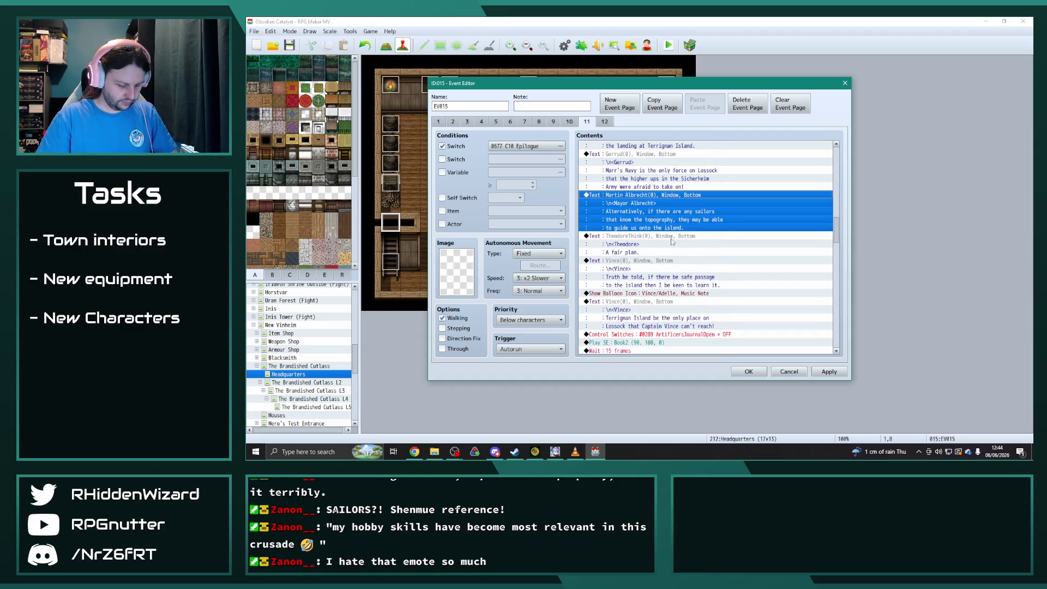
scroll(679, 253, down, 6)
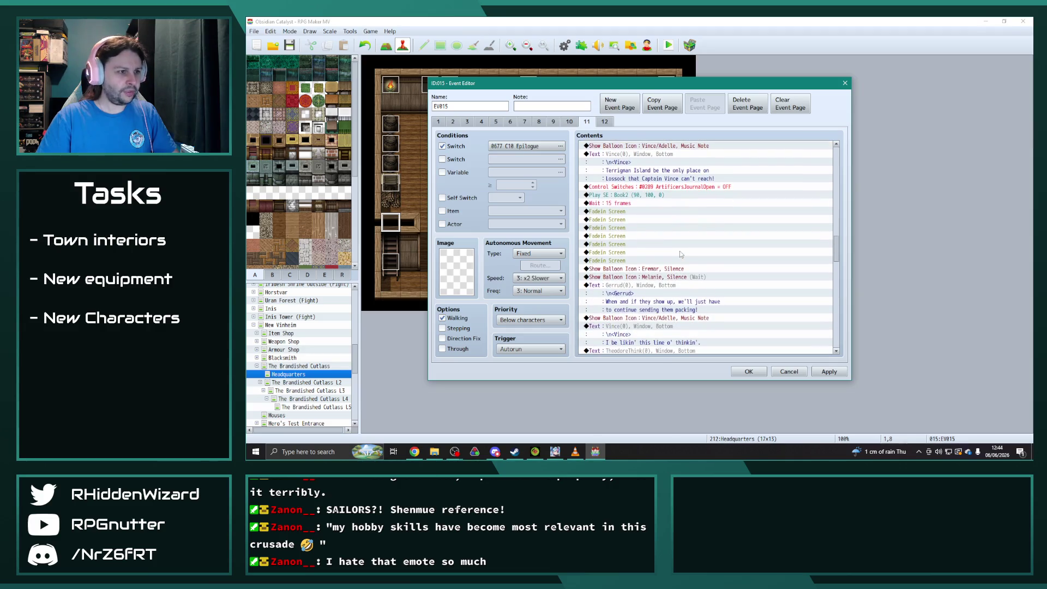
click(621, 212)
- Paste Mayor Albrecht's dialogue after the 15-frame wait and rewrite it to 'Let us make any necessary preparations and head for Marr.'
key(ctrl+v)
double_click(706, 239)
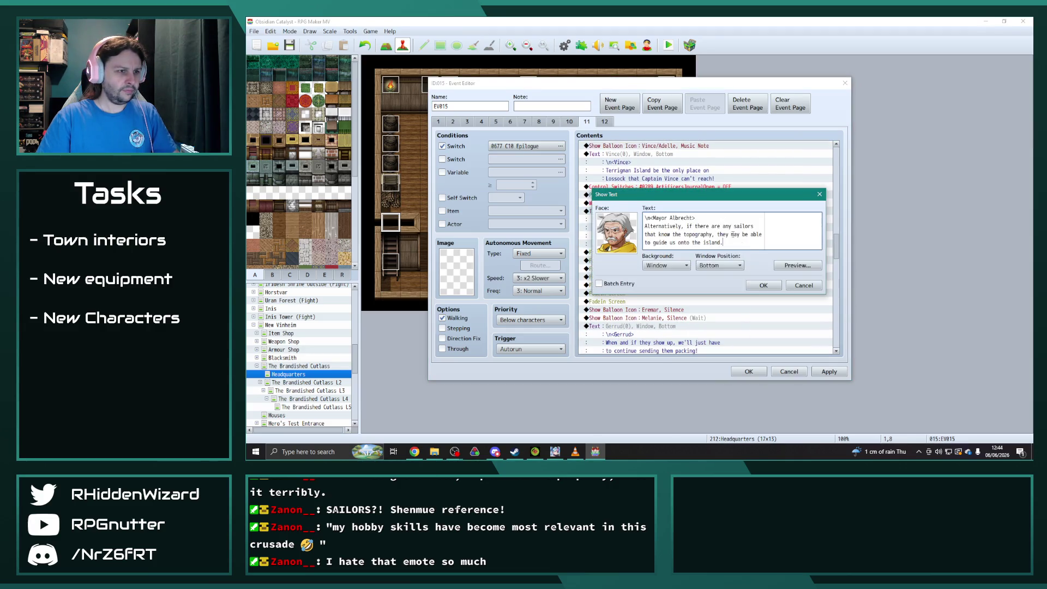
drag(723, 243, 625, 229)
text(Let uis)
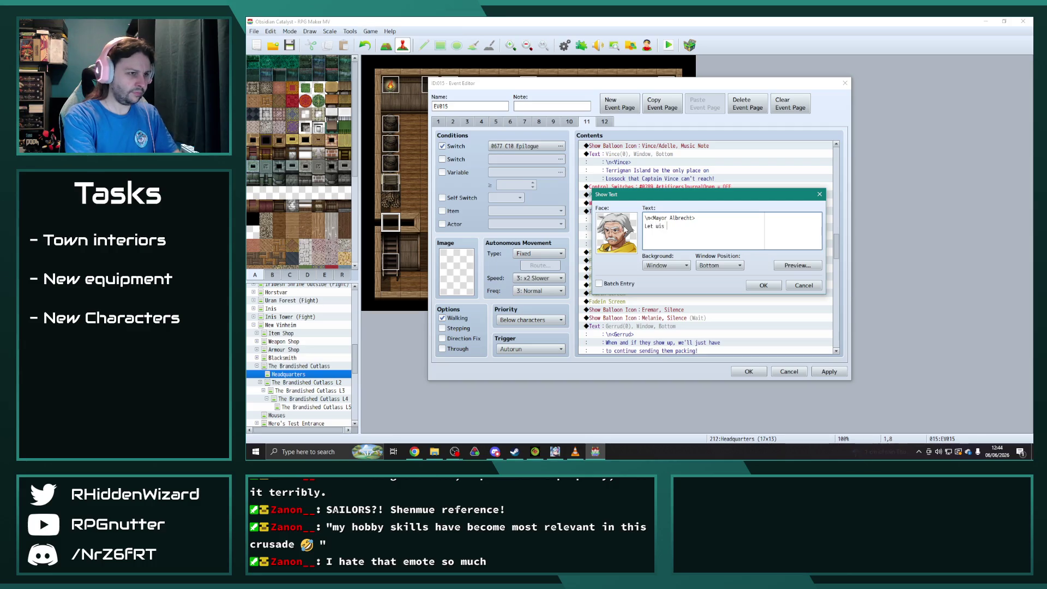
key(BackSpace)
key(BackSpace)
text(ssary preparation)
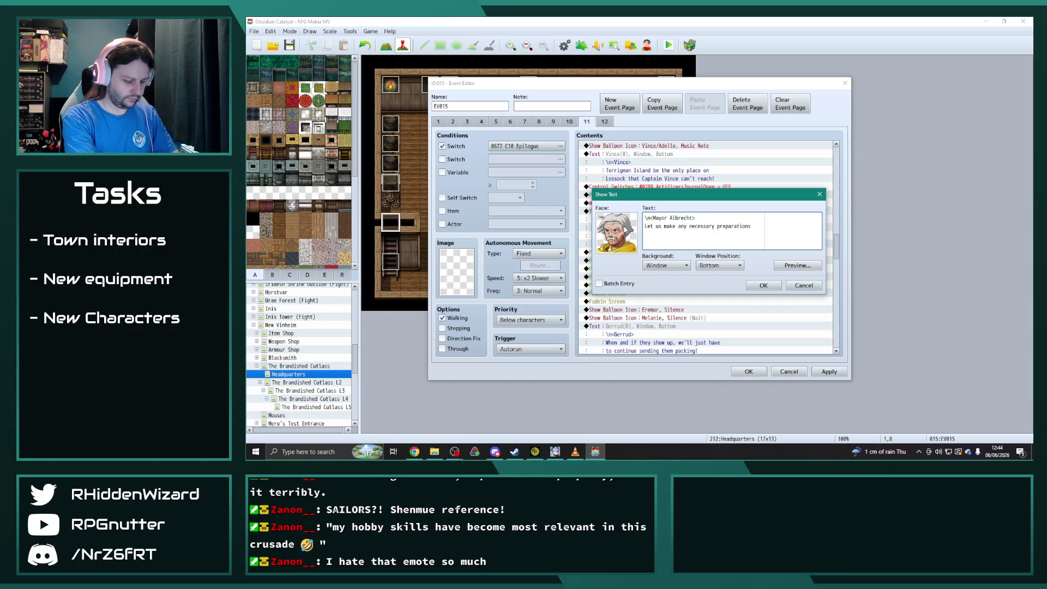
key(Return)
text(and head for Ma)
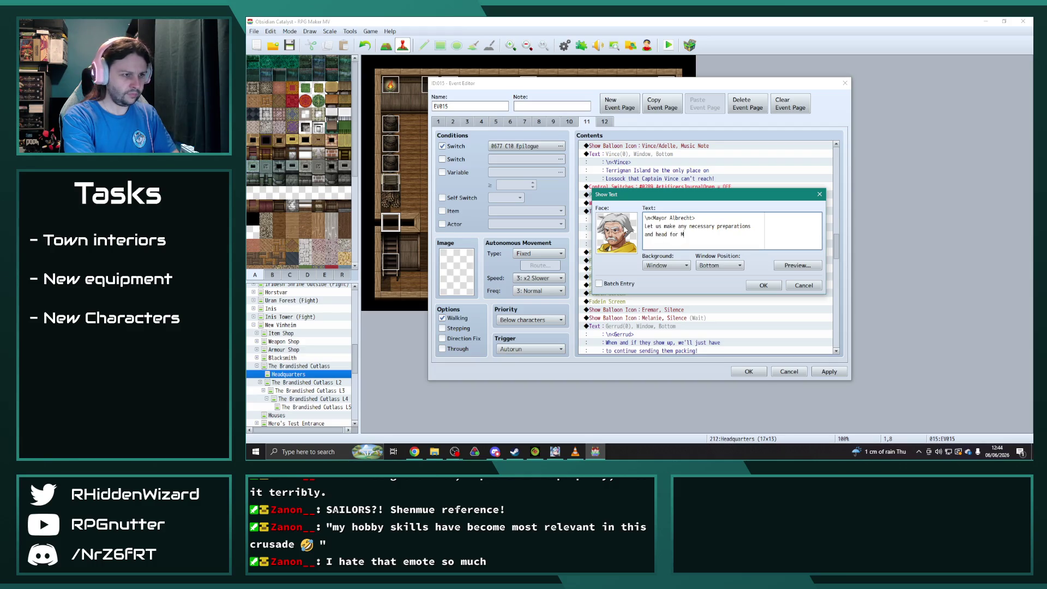
text(rr.)
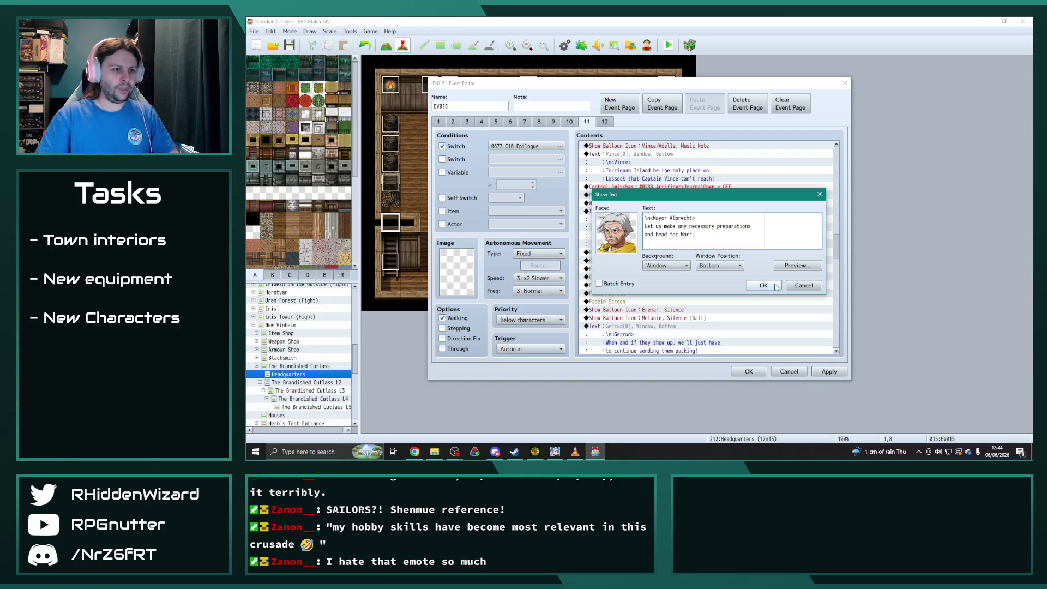
click(763, 285)
scroll(681, 292, down, 1)
key(Down)
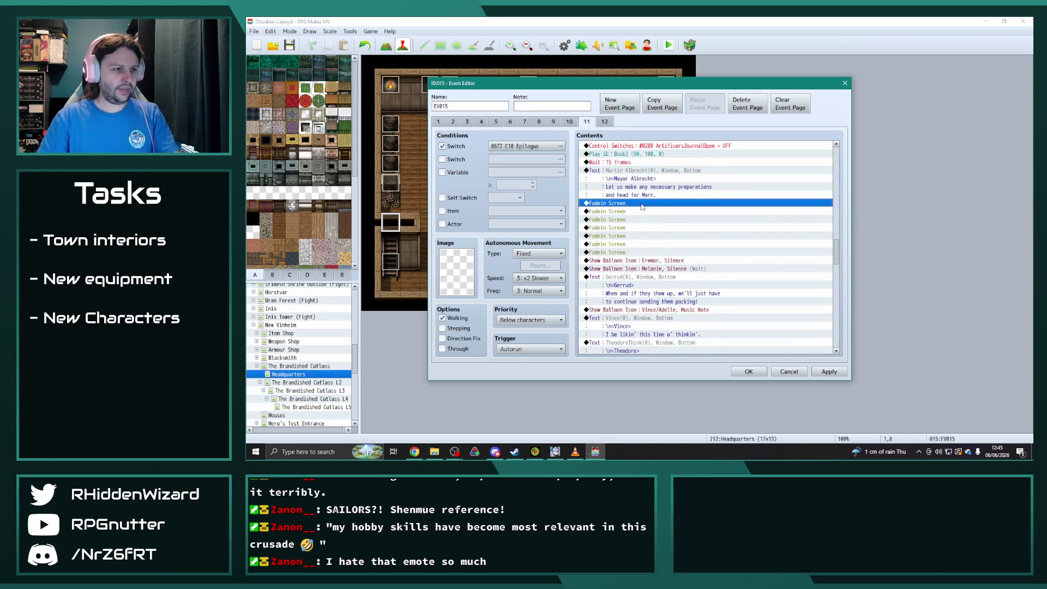
- Delete the leftover Fadein Screens and dialogue after the Mayor's Marr line, and apply
key(Delete)
key(Delete)
key(Delete)
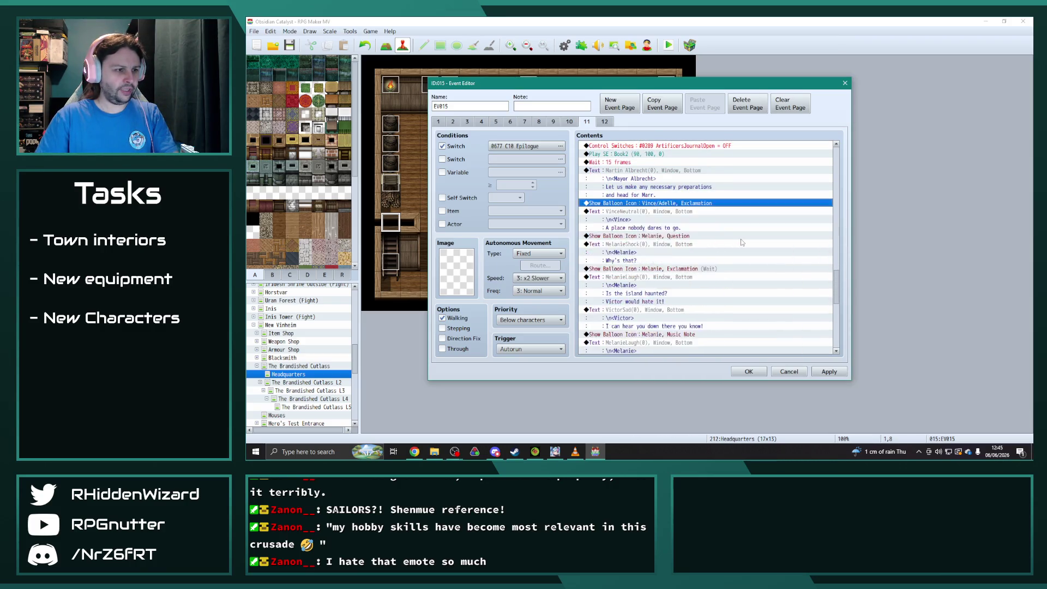
key(Delete)
key(Delete)
key(Delete)
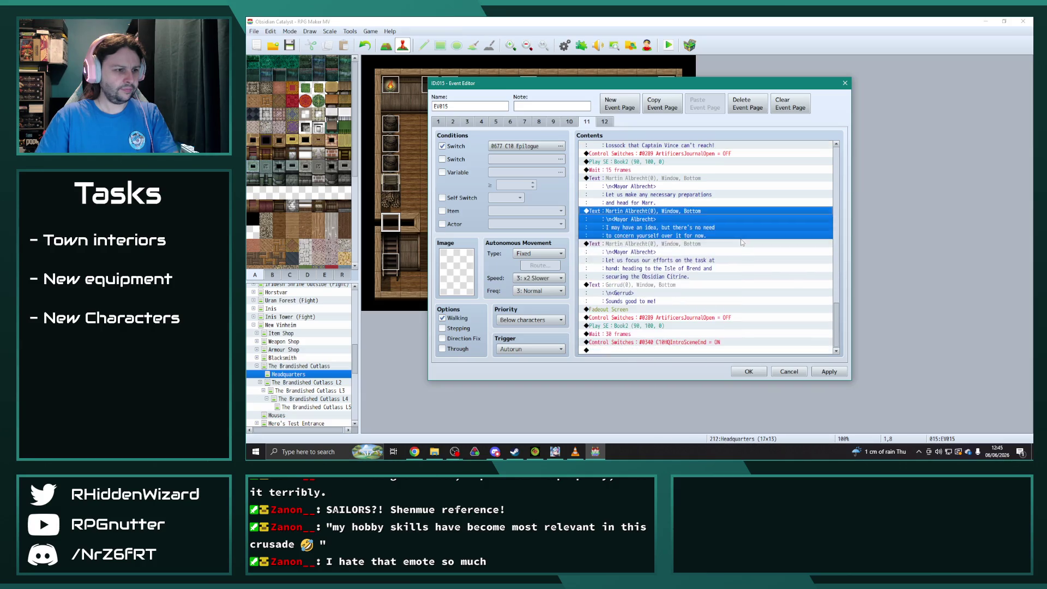
key(Delete)
key(Delete)
key(Delete)
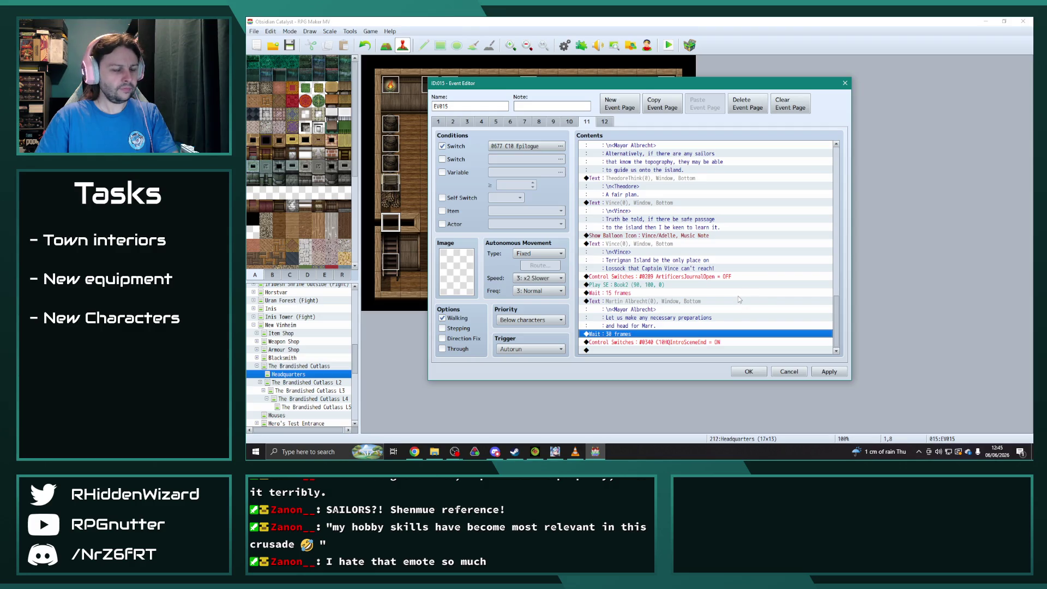
click(828, 372)
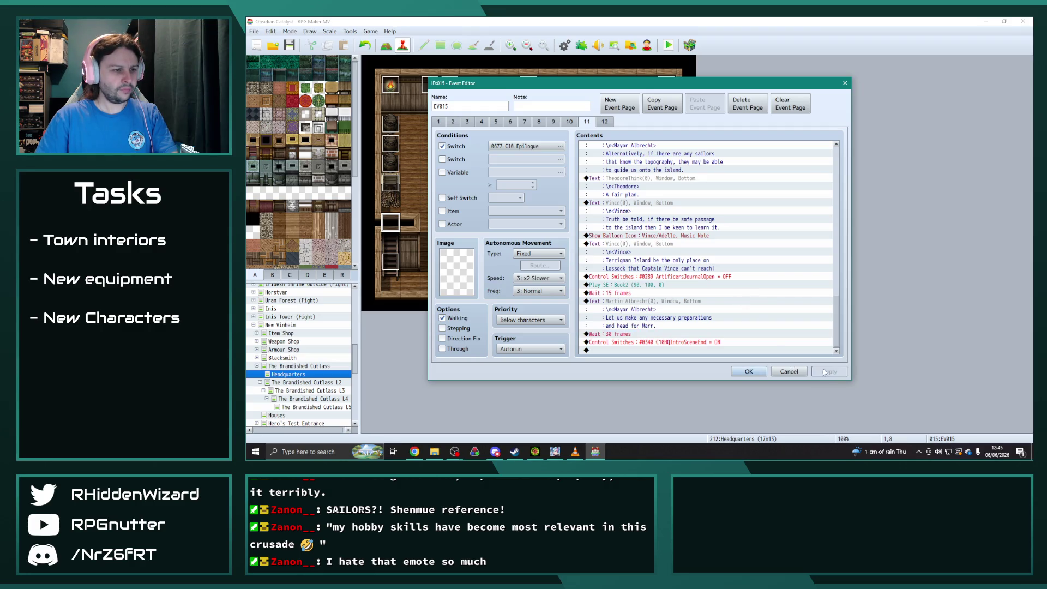
- Insert a Fadeout Screen before the 30-frame wait
click(656, 334)
key(Insert)
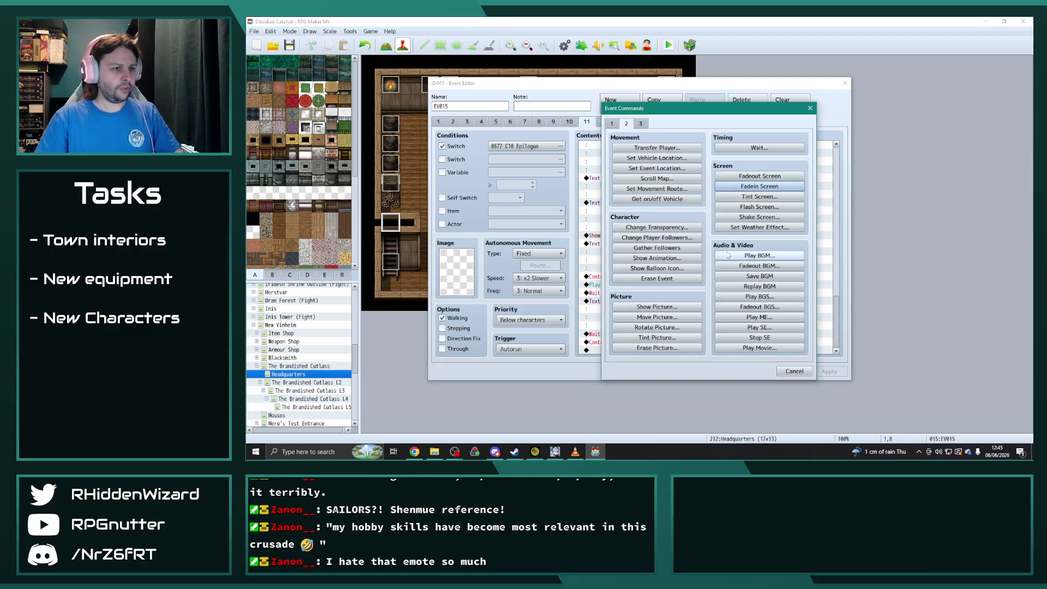
click(760, 176)
scroll(741, 334, down, 1)
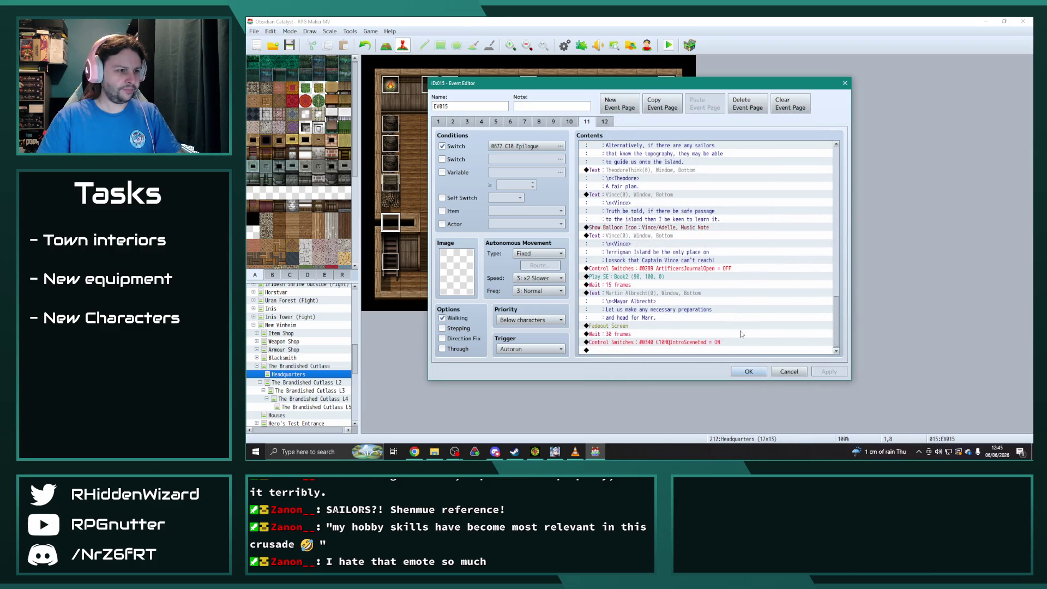
click(604, 122)
- On page 12, move the Fadein Screen to just before the movement route
click(583, 122)
click(604, 122)
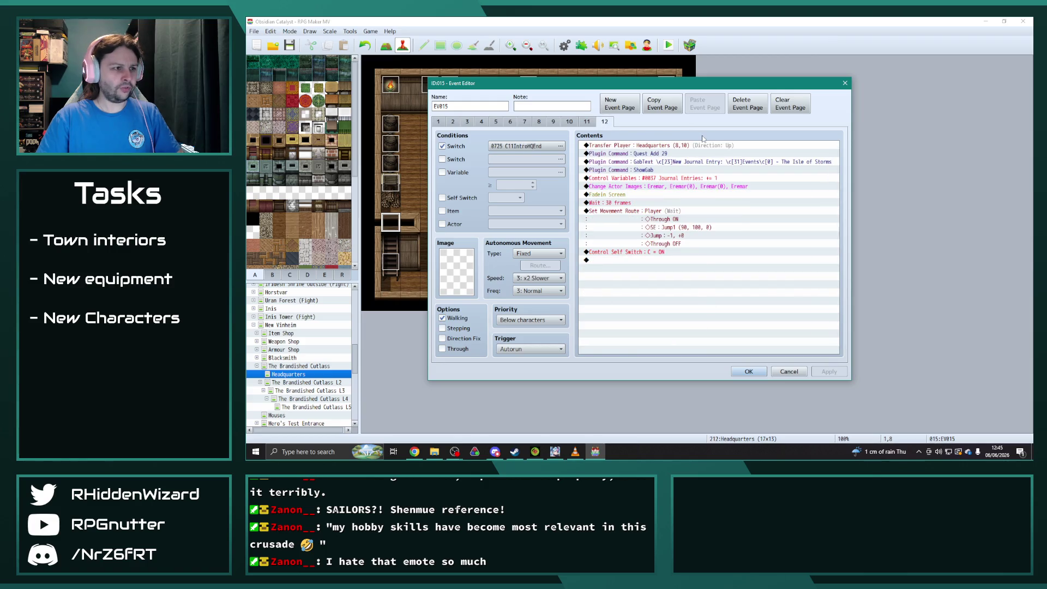
click(629, 195)
key(ctrl+x)
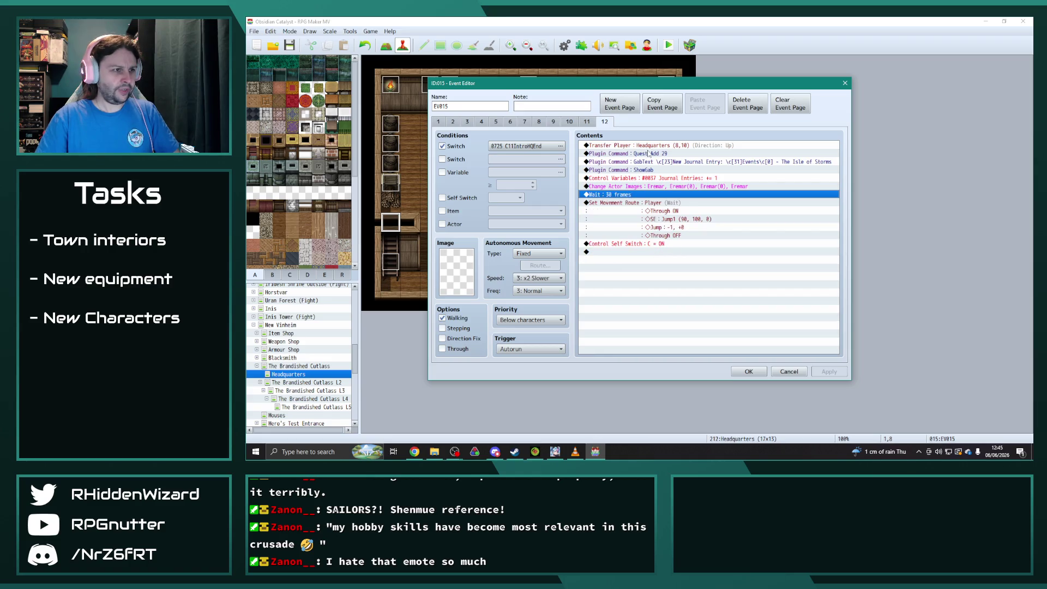
click(649, 153)
key(ctrl+v)
click(671, 260)
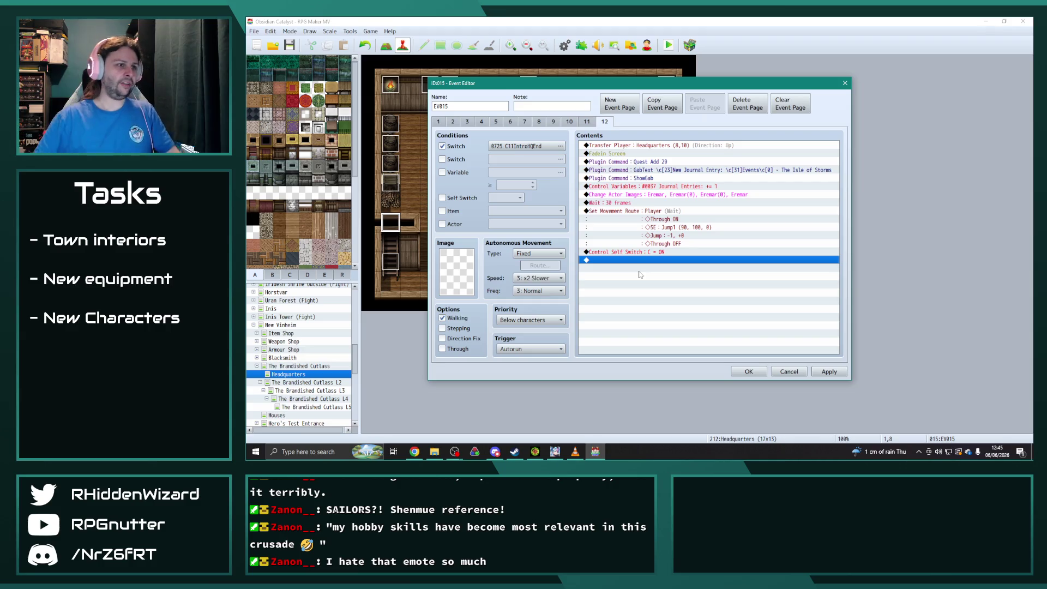
click(622, 154)
key(Delete)
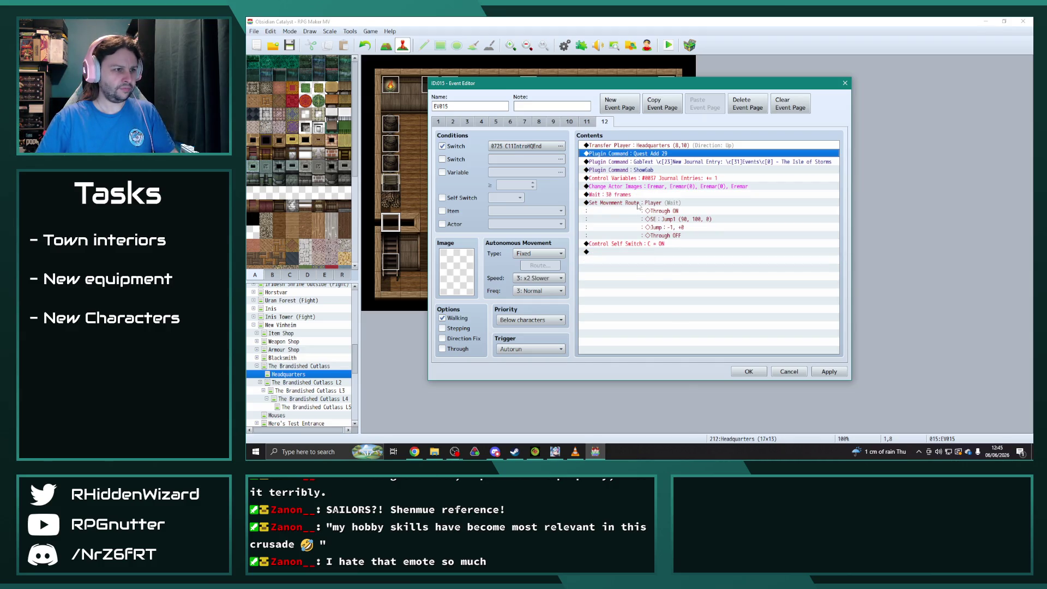
click(638, 203)
key(ctrl+v)
- Move the quest and journal plugin commands to just before the self switch
click(644, 155)
shift+click(648, 178)
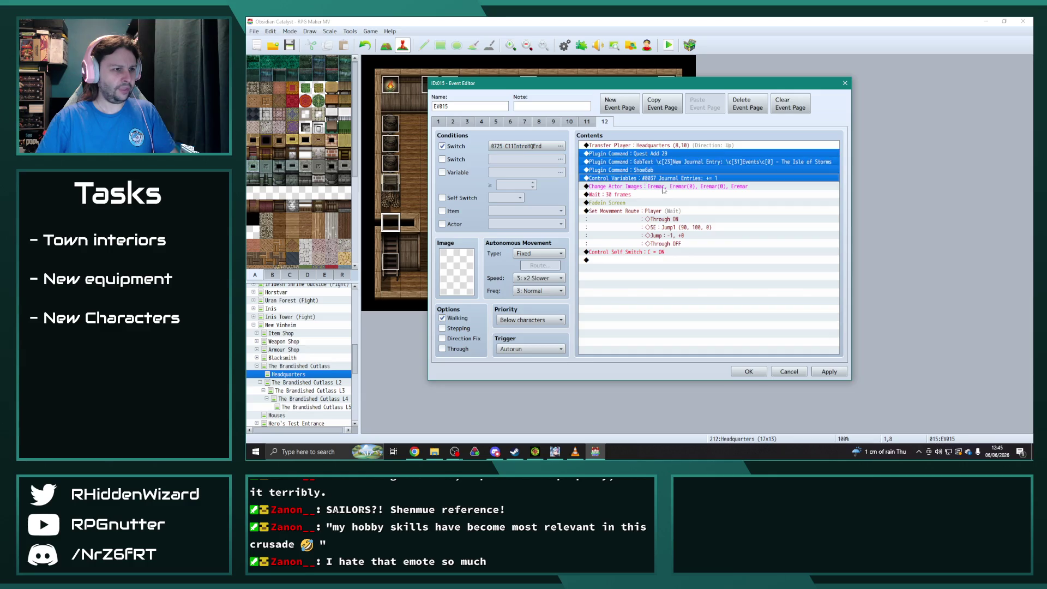
key(ctrl+x)
click(655, 218)
key(ctrl+v)
click(697, 288)
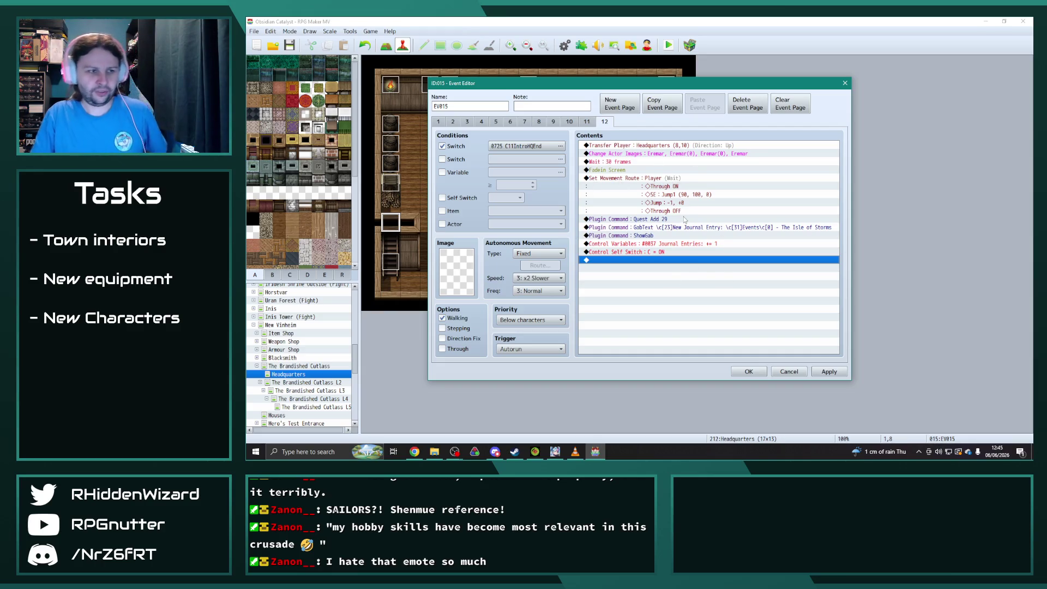
- Change the Quest Add command from quest 29 to quest 30
click(657, 220)
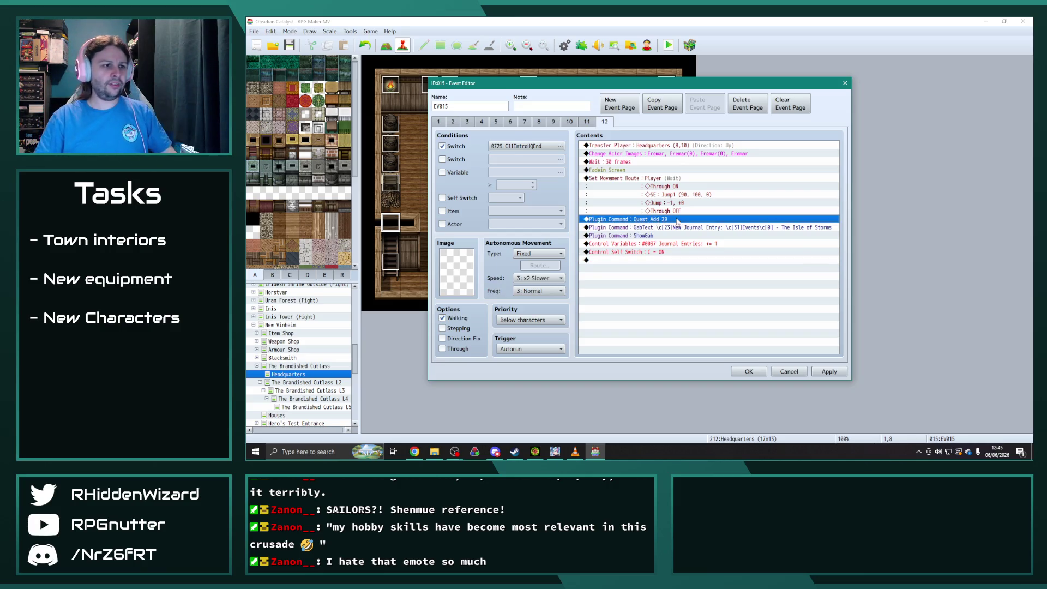
double_click(679, 223)
click(664, 241)
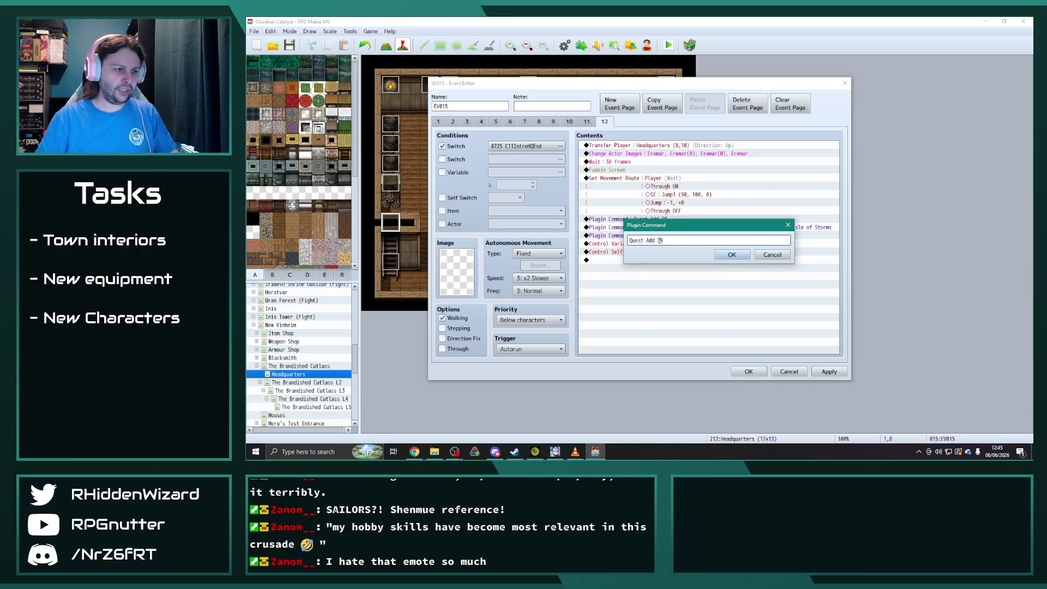
key(BackSpace)
key(BackSpace)
text(30)
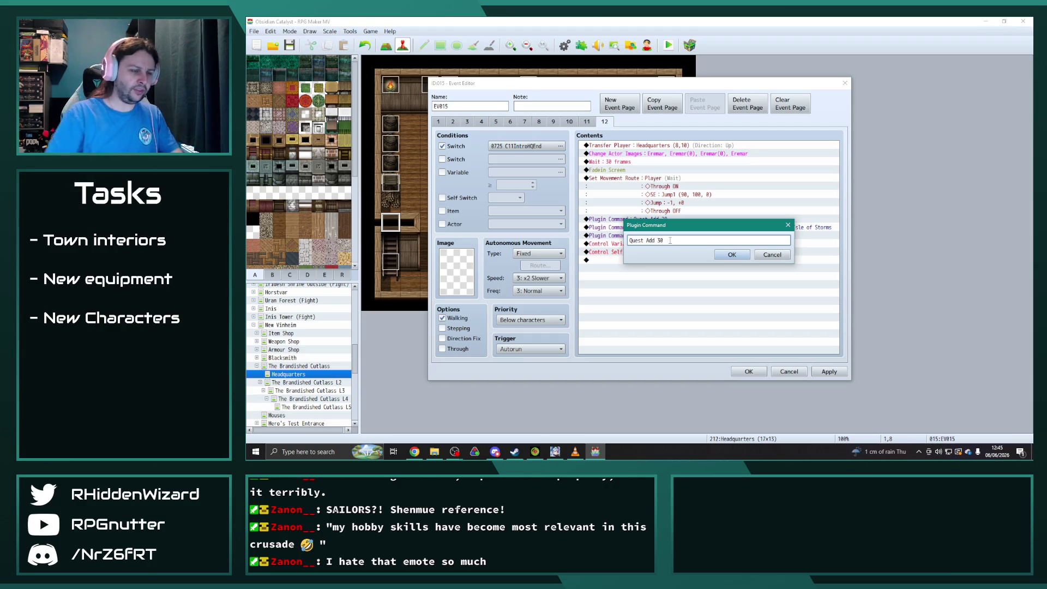
click(731, 255)
- Change the journal entry title to 'Nearly There...' and apply the page 12 changes
double_click(740, 228)
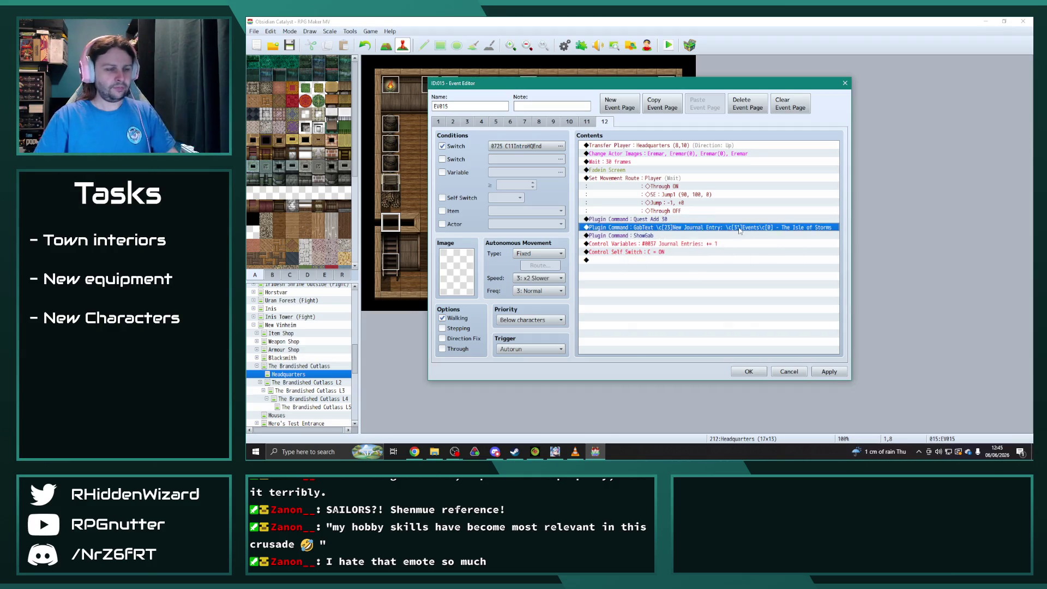
click(778, 239)
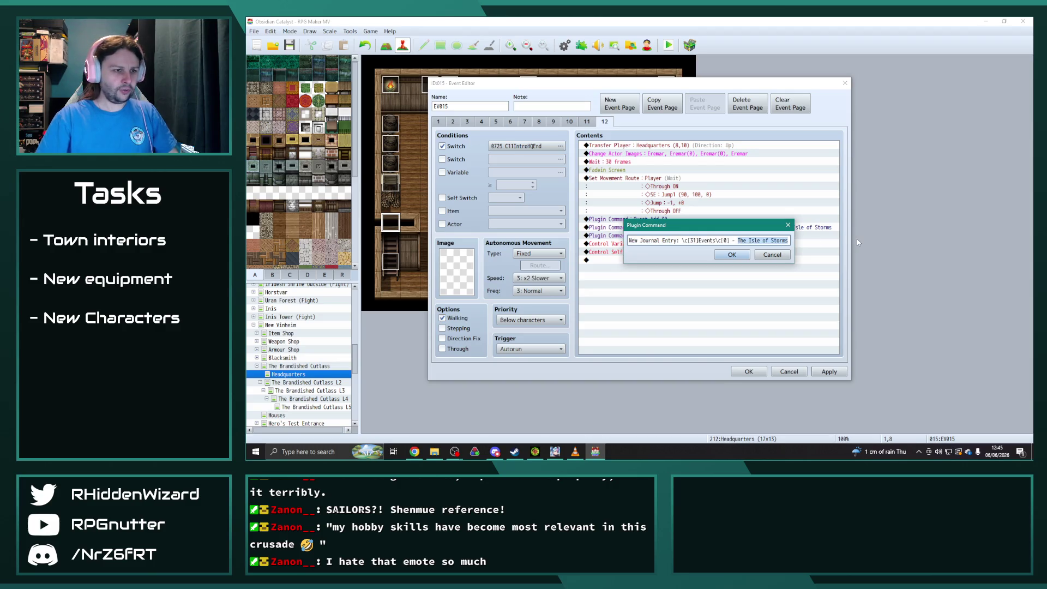
text(Nearly)
key(Right)
key(Right)
key(Right)
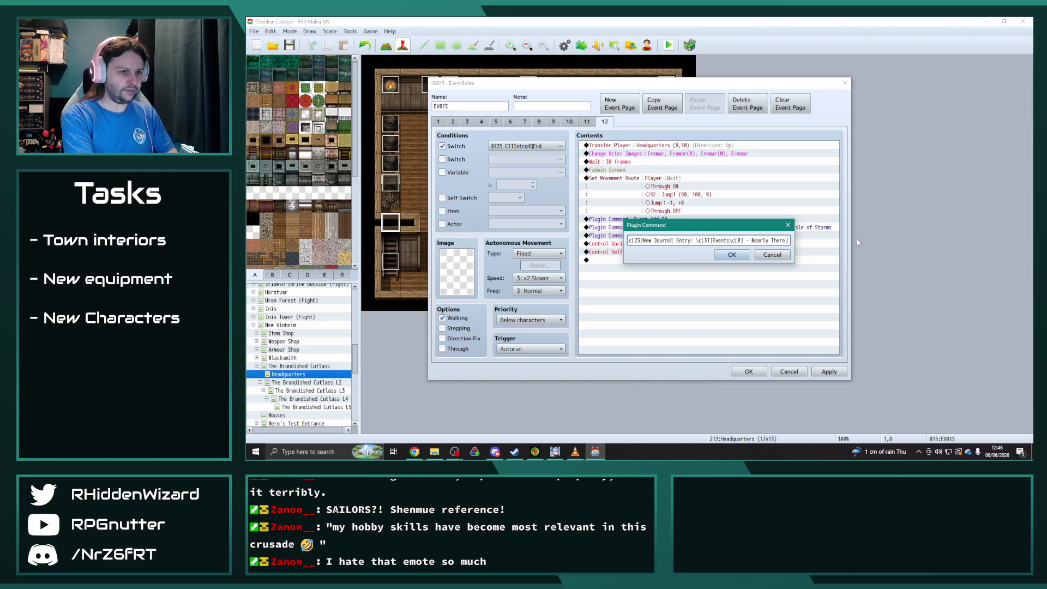
click(731, 254)
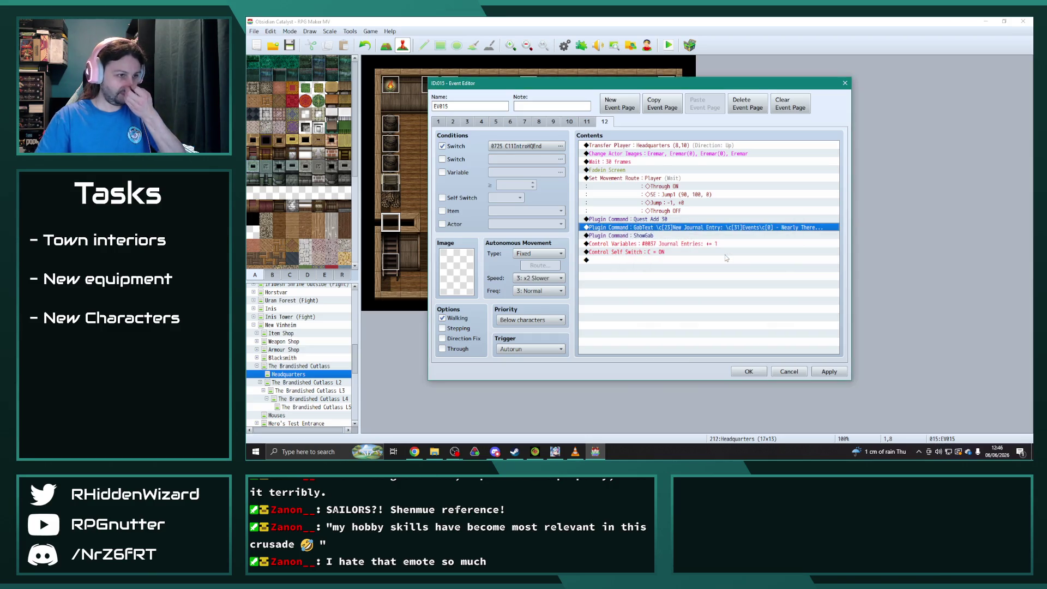
click(828, 372)
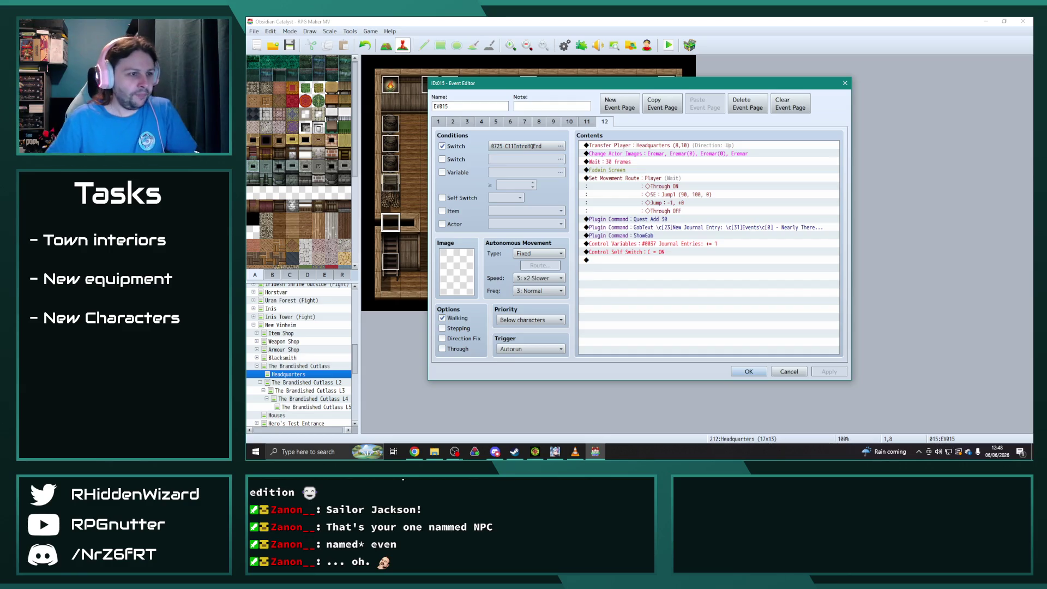
key(alt+Tab)
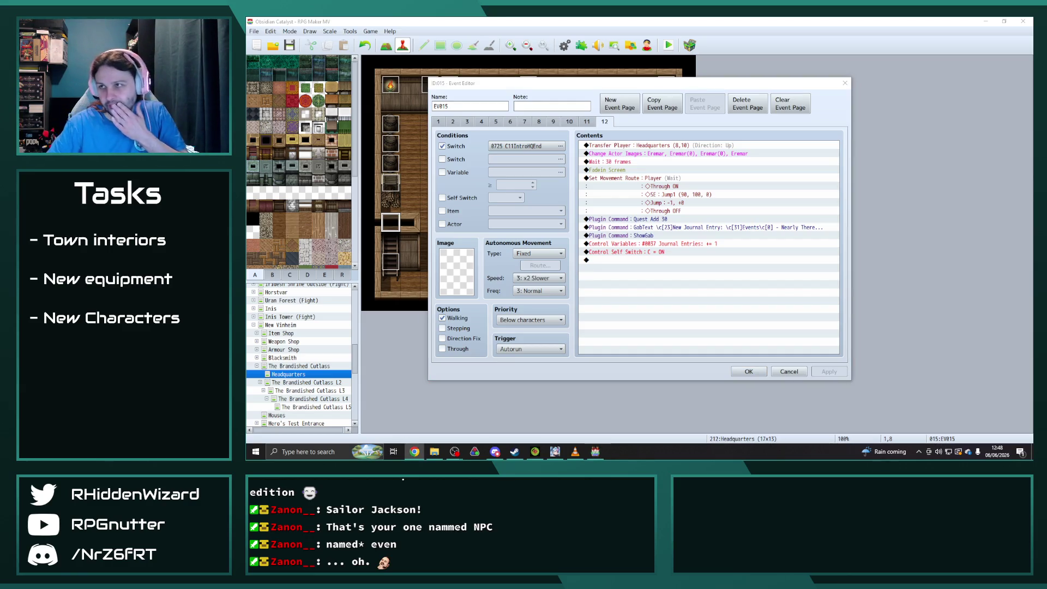
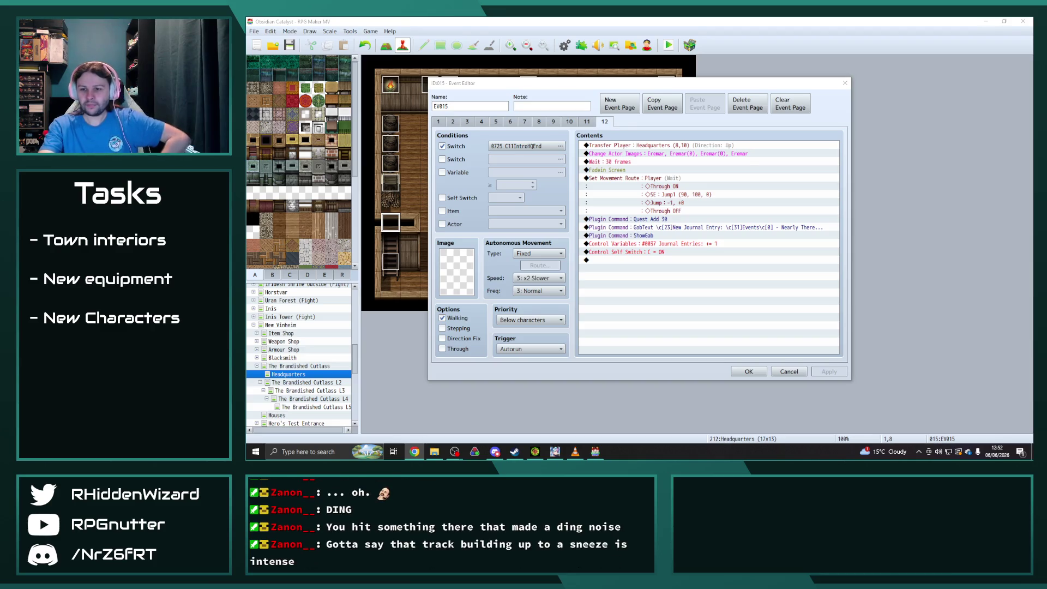
- Cancel the EV015 event editor without saving any changes
key(alt+Tab)
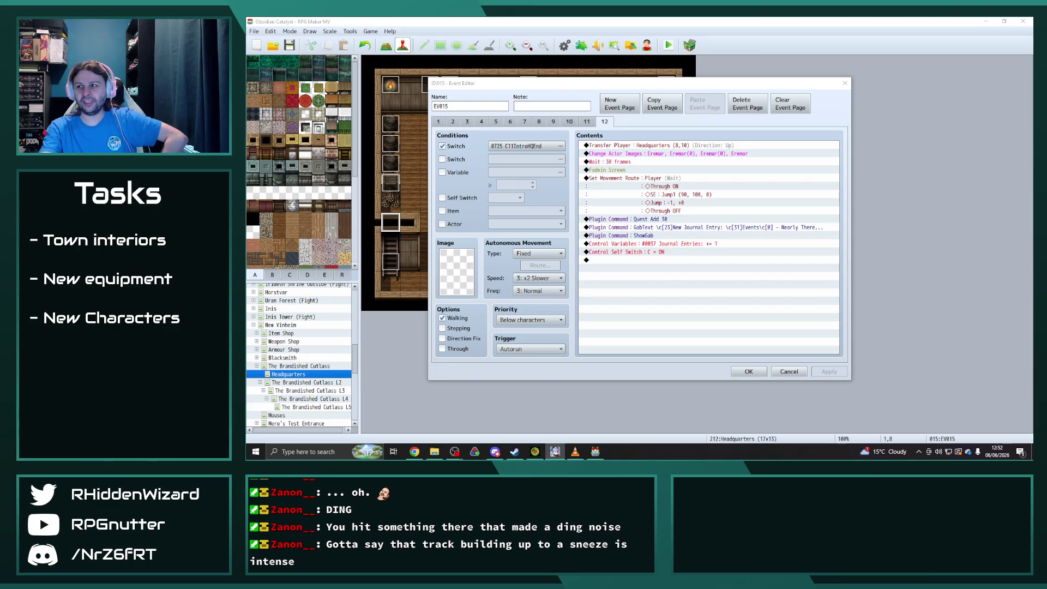
key(alt+Tab)
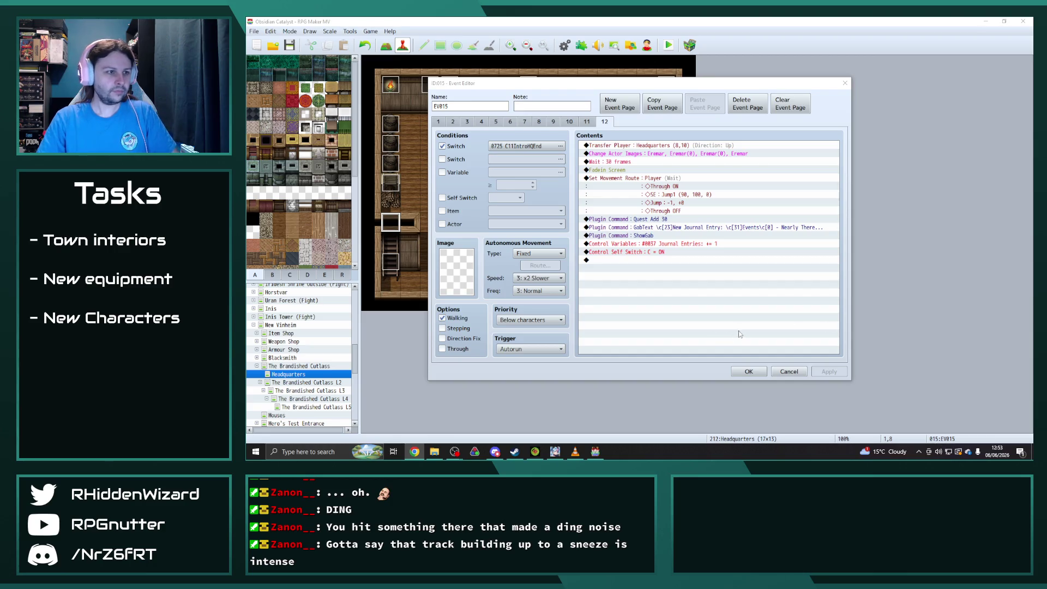
click(800, 372)
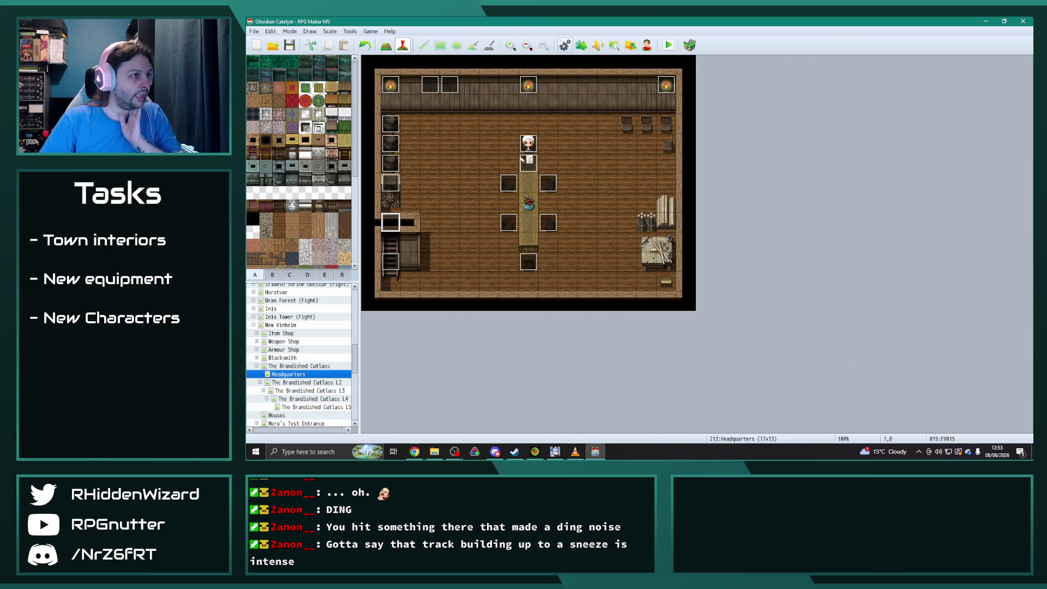
- Check that YEP_QuestJournal's quest list includes Quest 31, then close Plugin Manager
click(581, 45)
scroll(564, 273, down, 5)
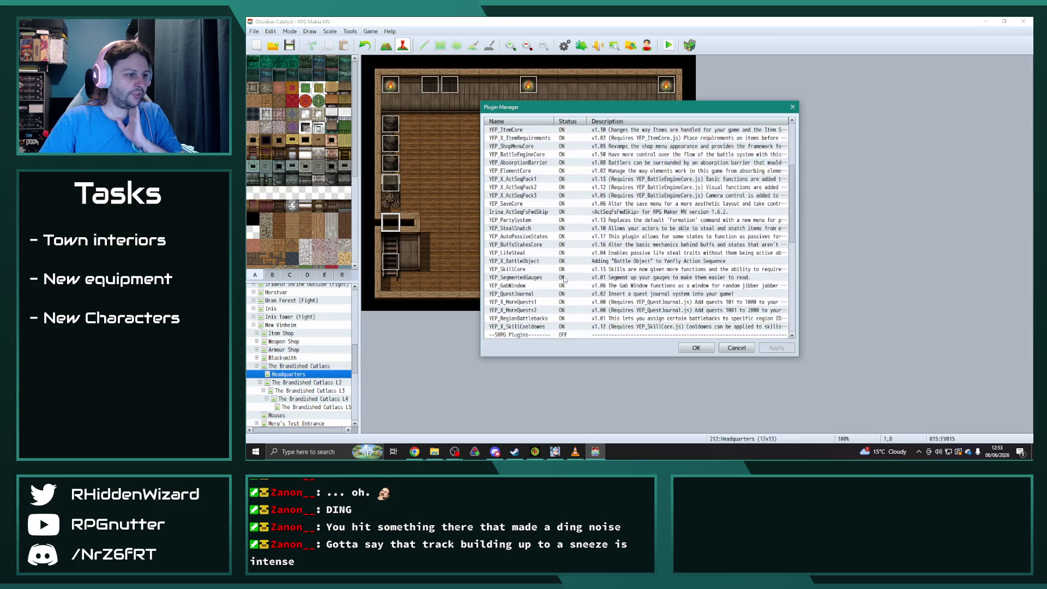
scroll(564, 279, down, 3)
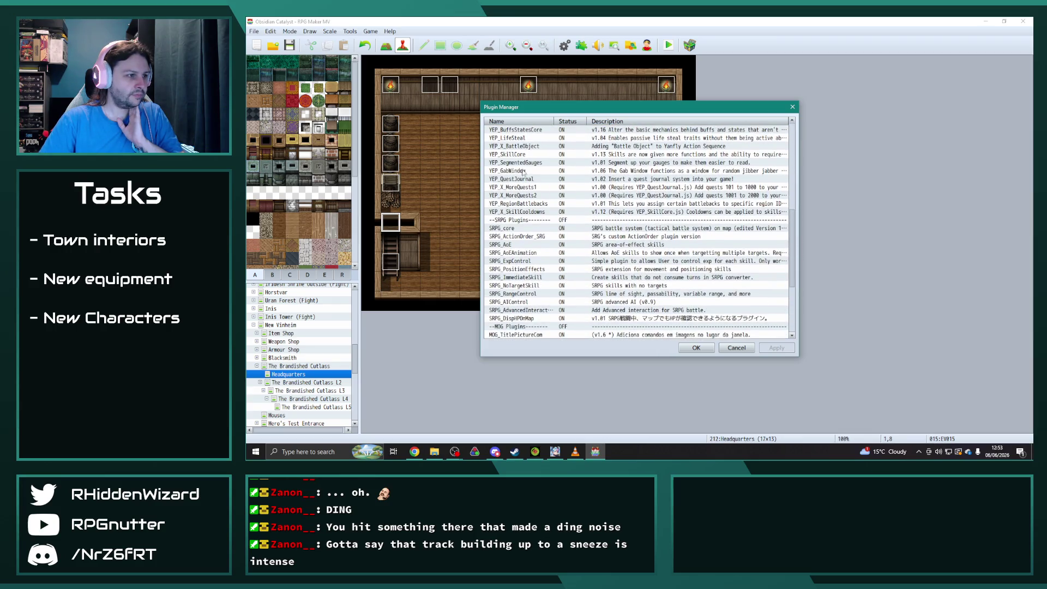
click(521, 180)
double_click(520, 180)
scroll(725, 274, down, 3)
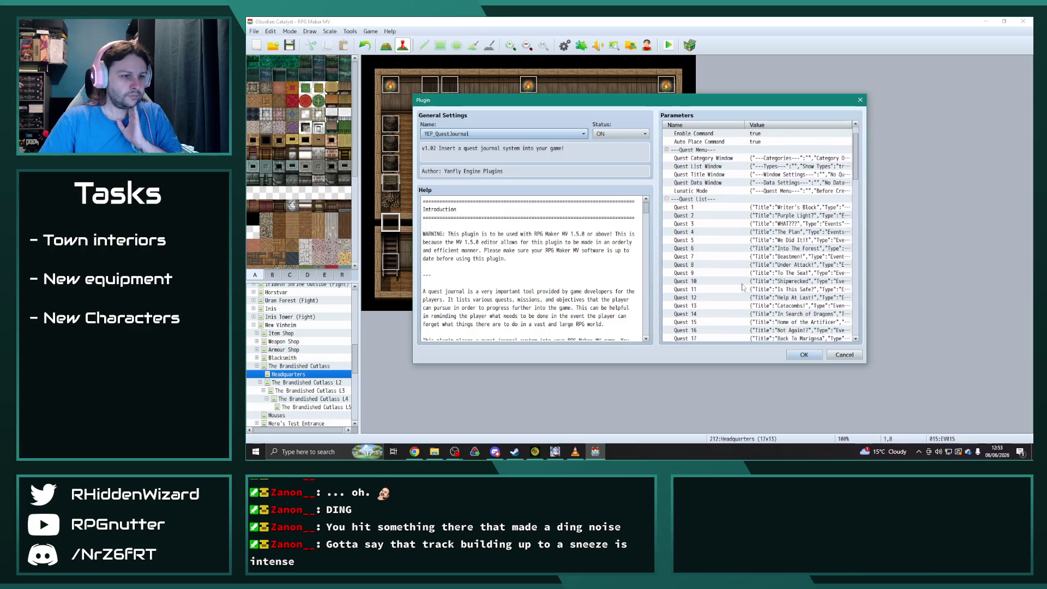
scroll(724, 274, down, 4)
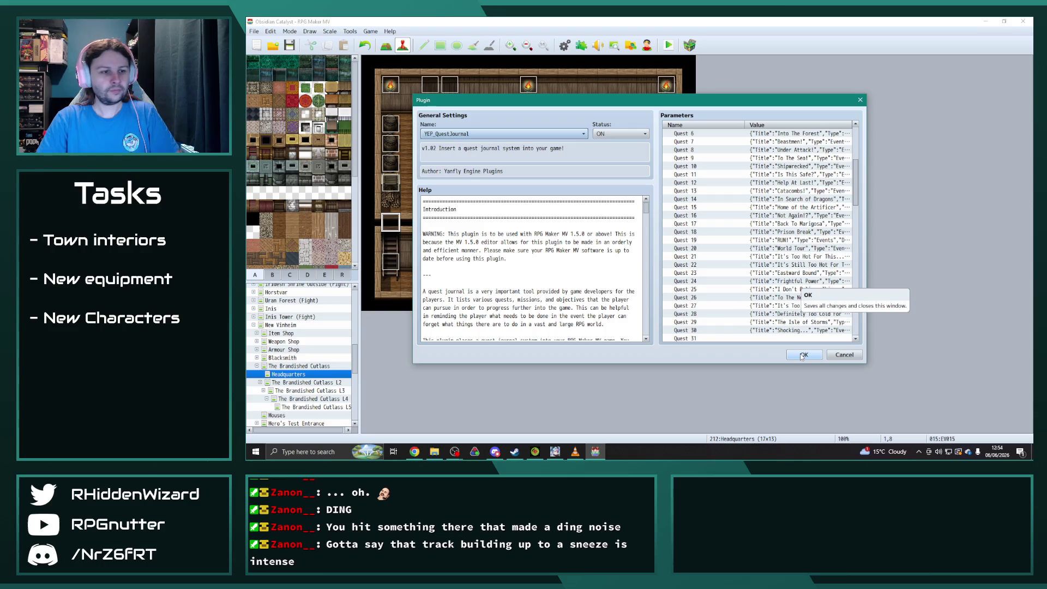
click(805, 323)
scroll(804, 330, down, 2)
click(803, 355)
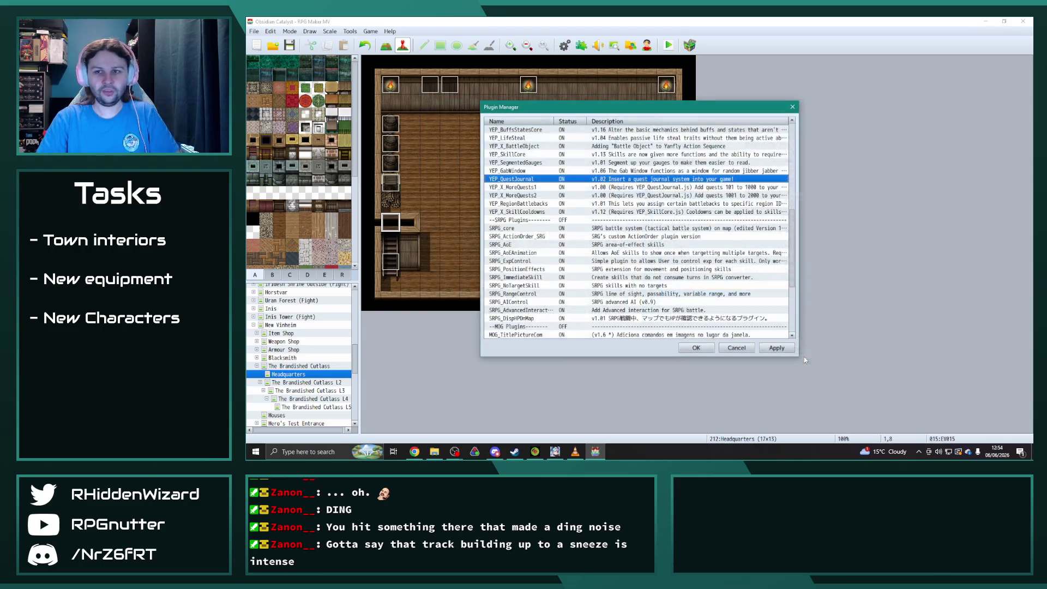
key(alt+Tab)
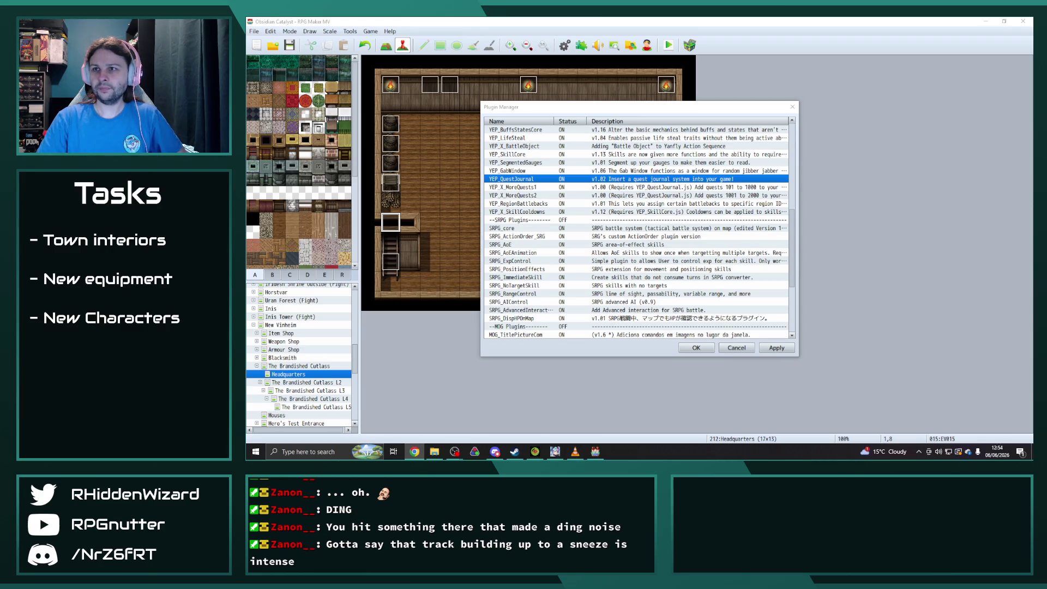
key(Escape)
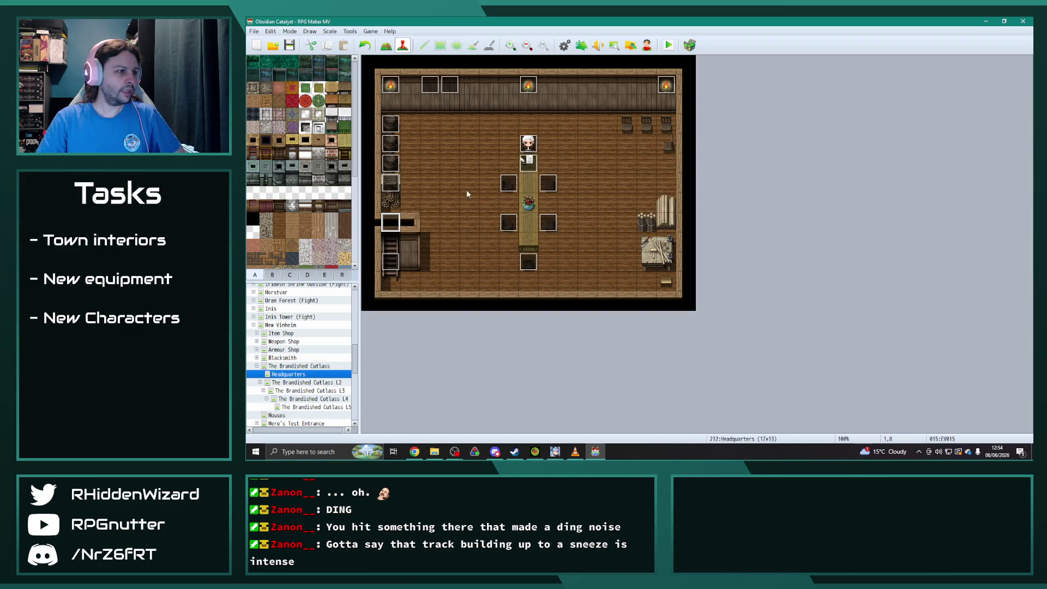
- On the cutscene event's page 12, change the Quest Add 30 command to Quest Add 31
double_click(397, 225)
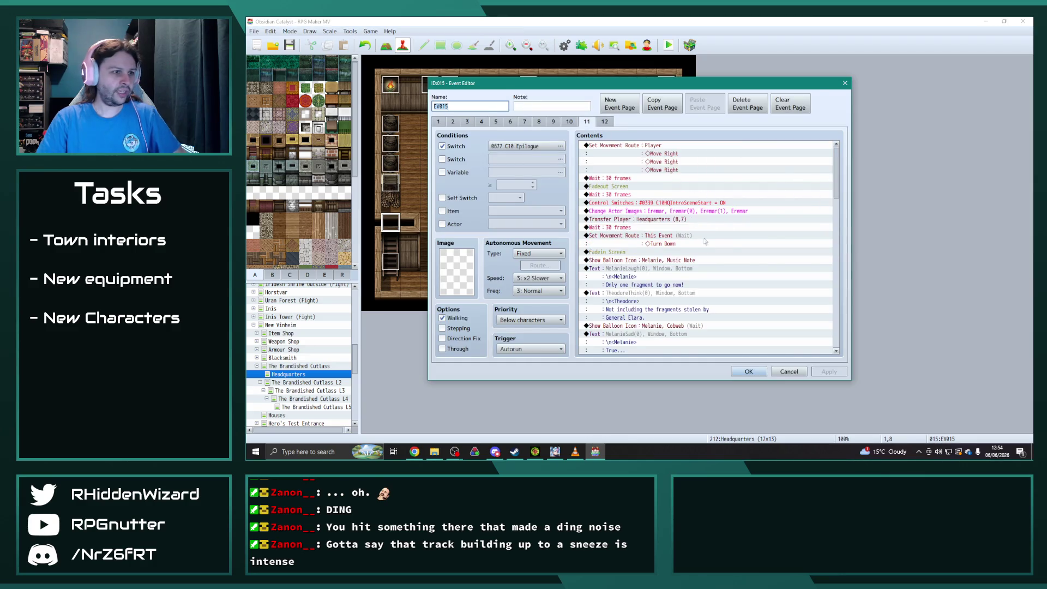
scroll(725, 259, down, 15)
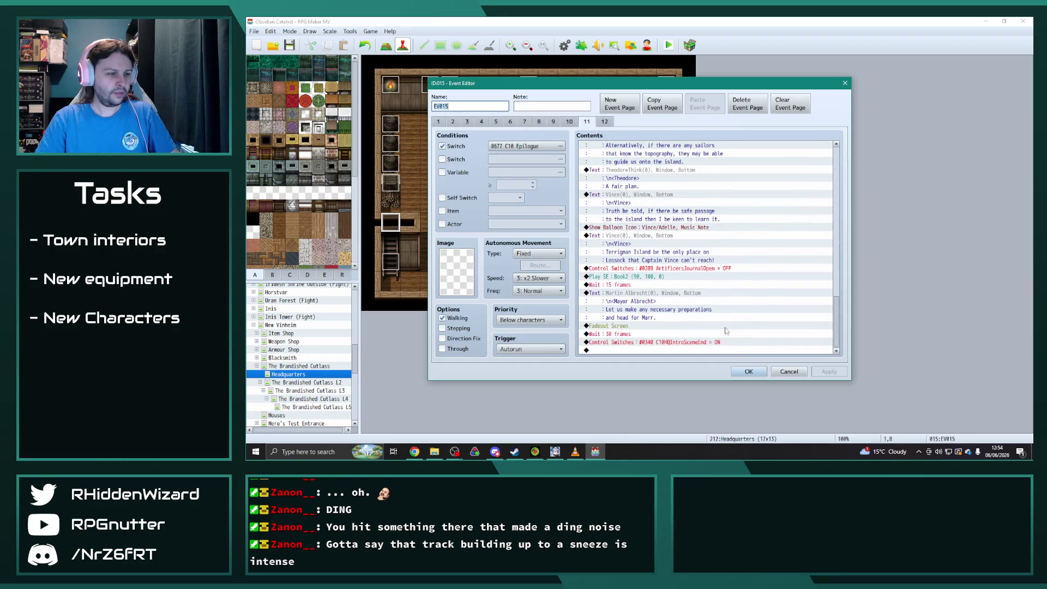
click(607, 122)
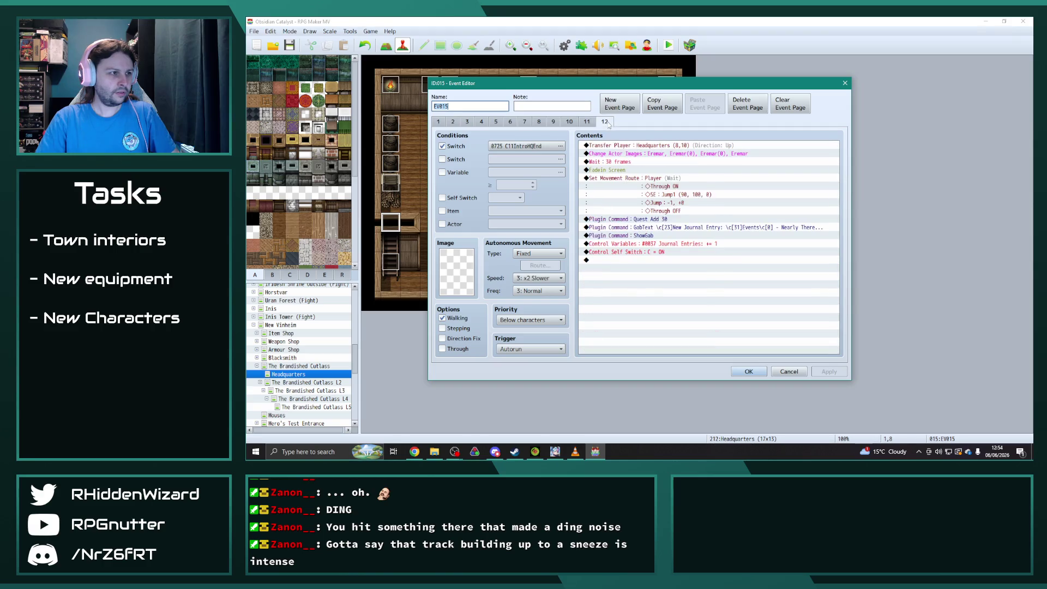
double_click(666, 219)
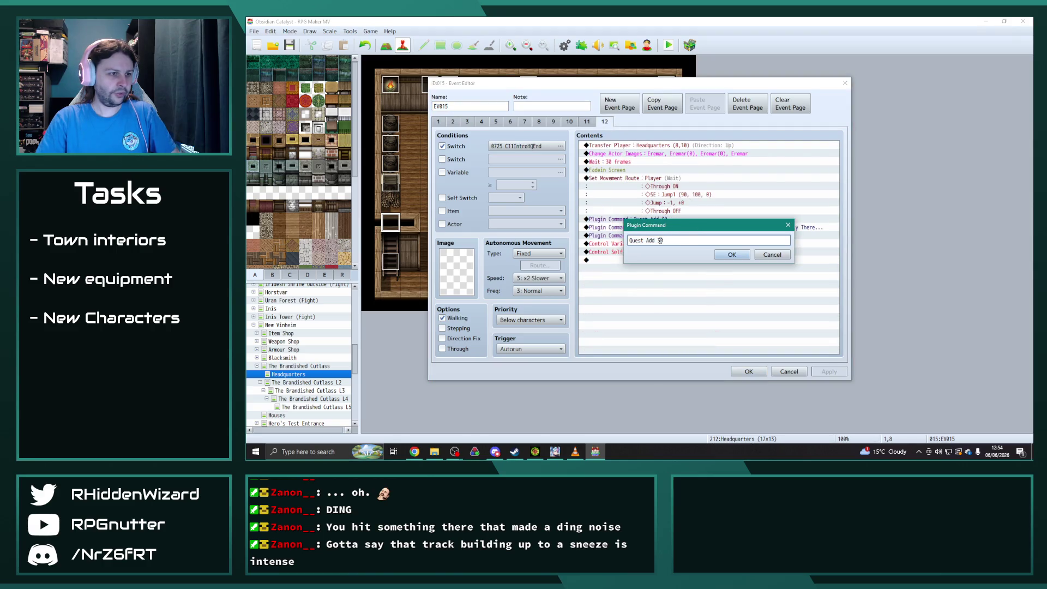
click(731, 255)
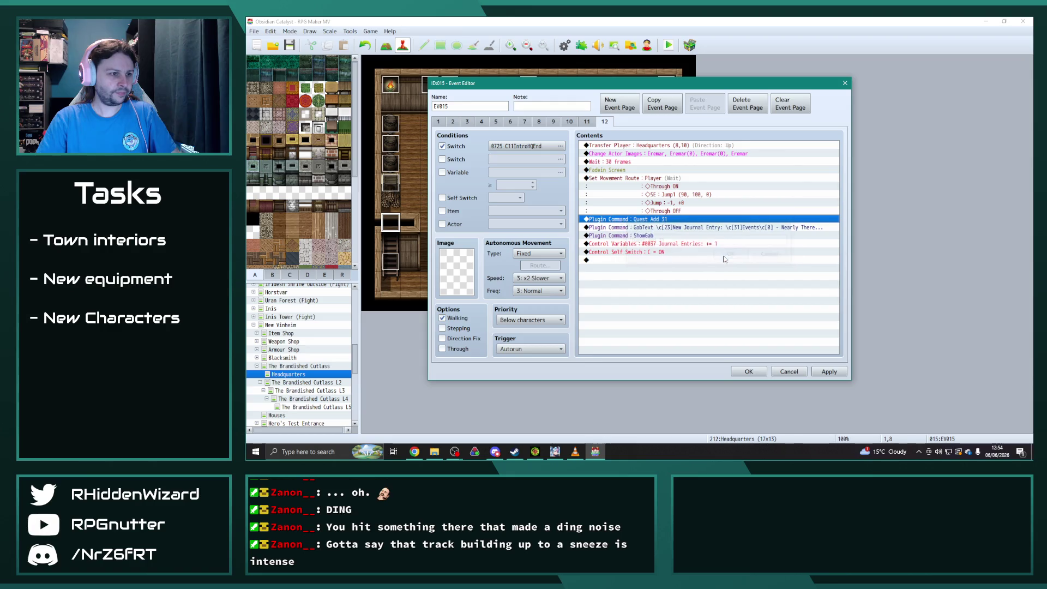
- Change the page's self switch command to turn on self switch D
click(570, 122)
click(605, 121)
double_click(621, 252)
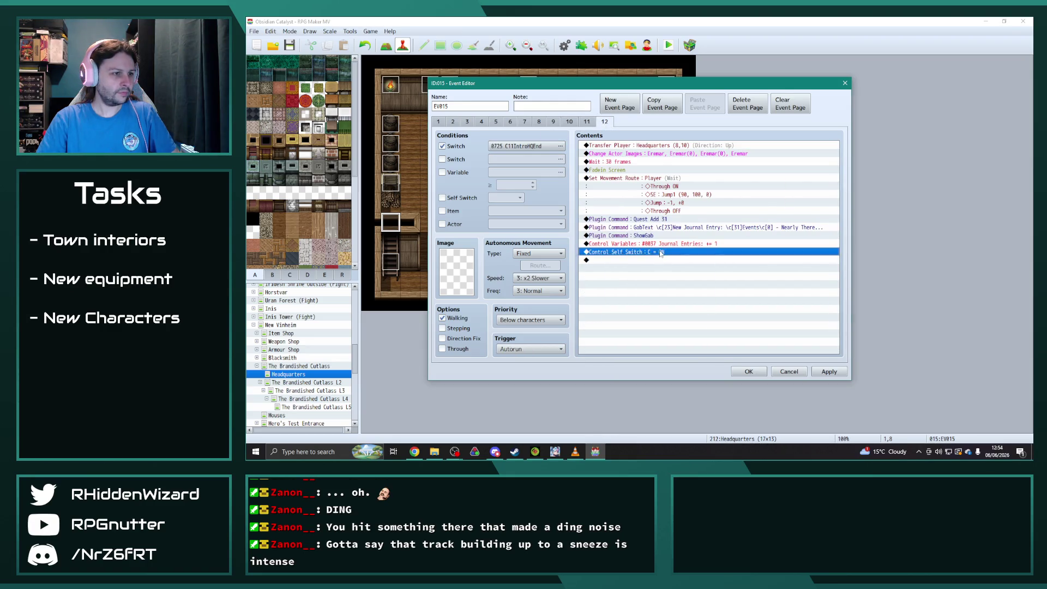
click(695, 232)
click(676, 270)
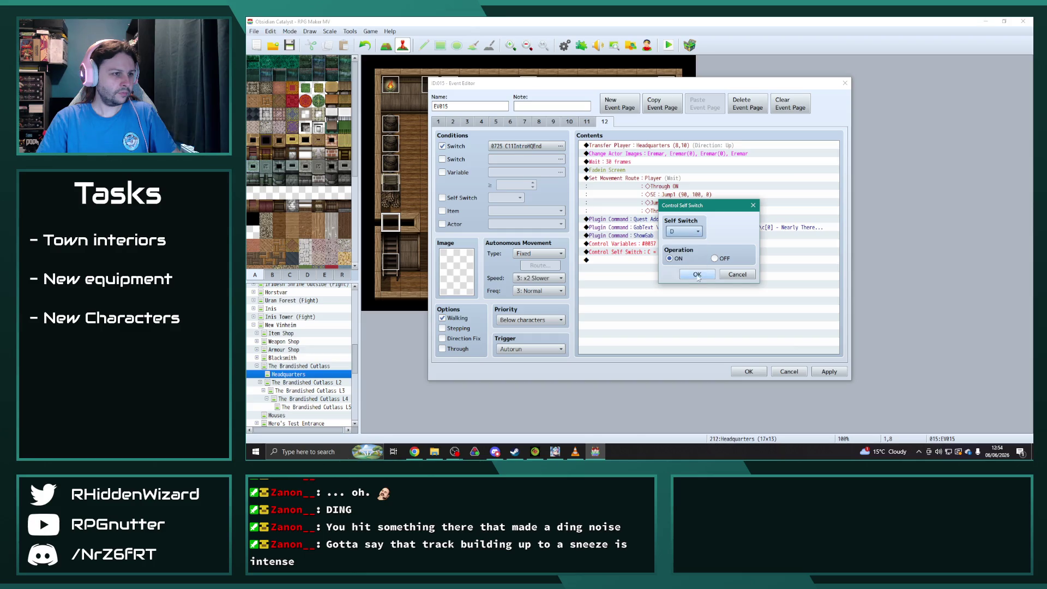
click(699, 274)
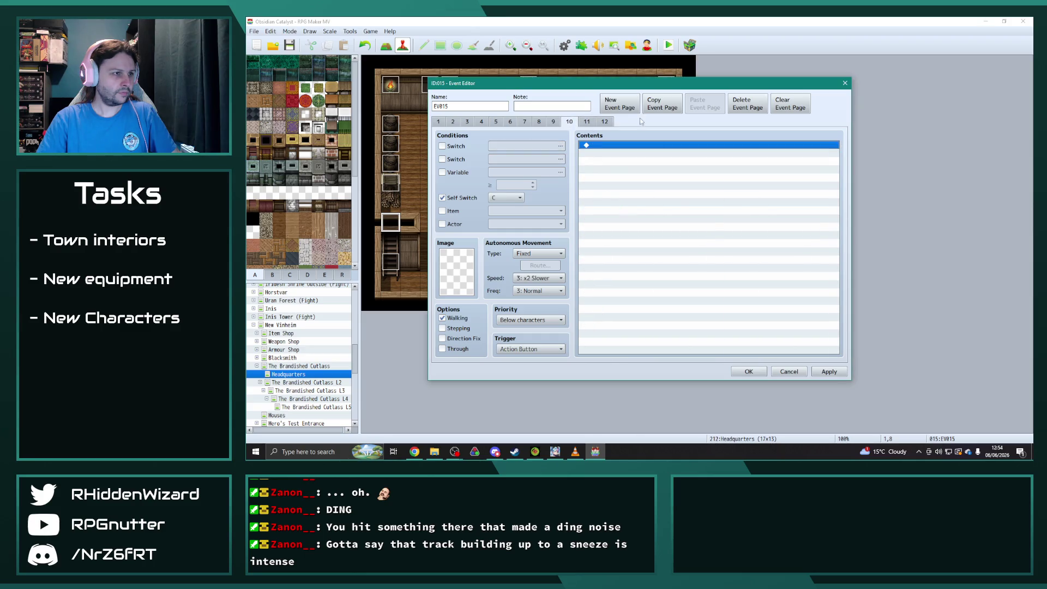
- Add page 13 conditioned on self switch D and save the event
click(662, 104)
click(704, 104)
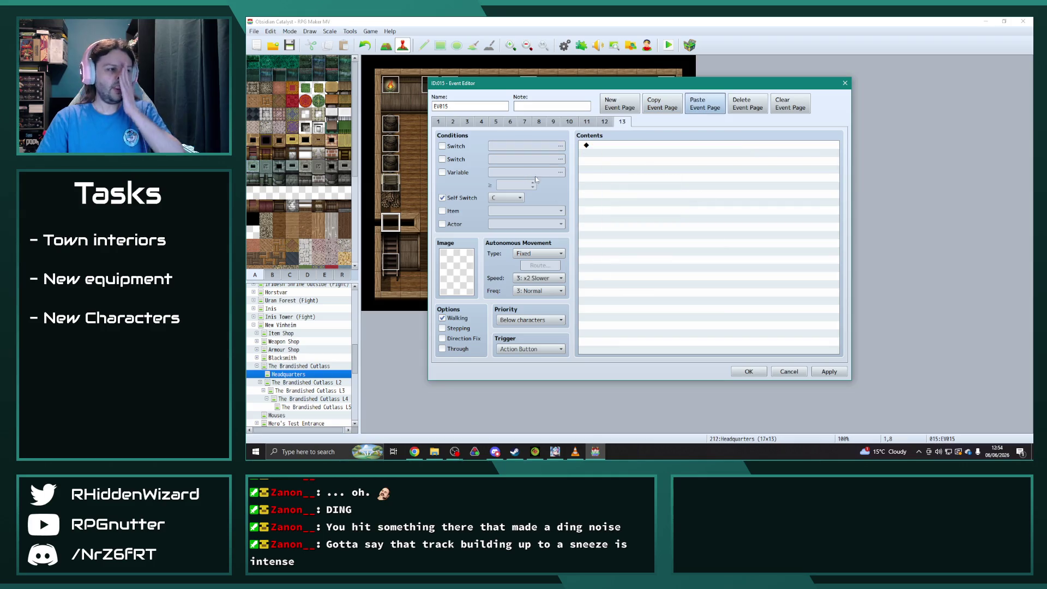
click(514, 197)
click(493, 236)
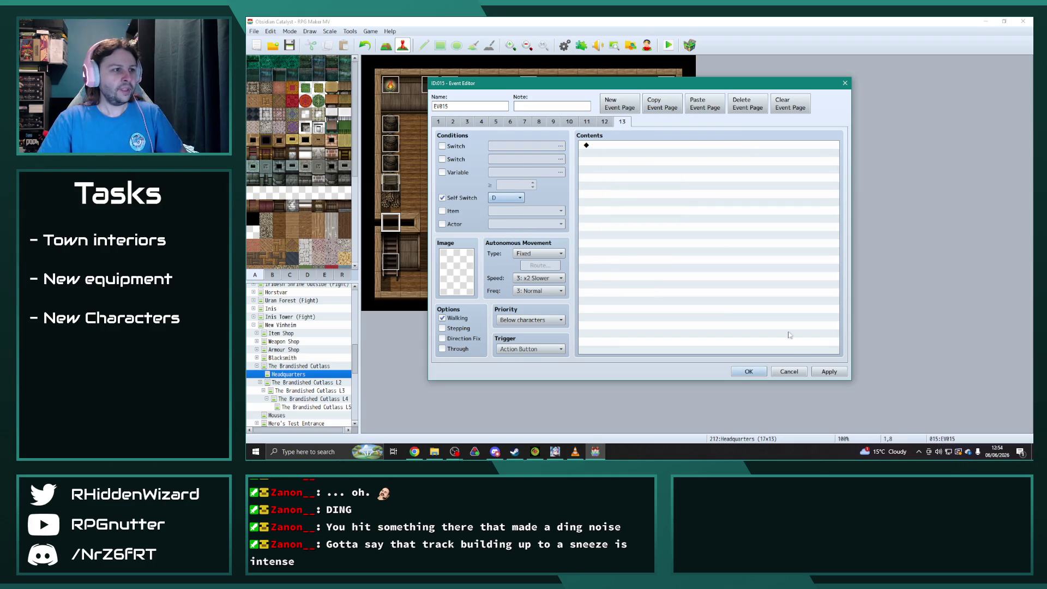
click(828, 371)
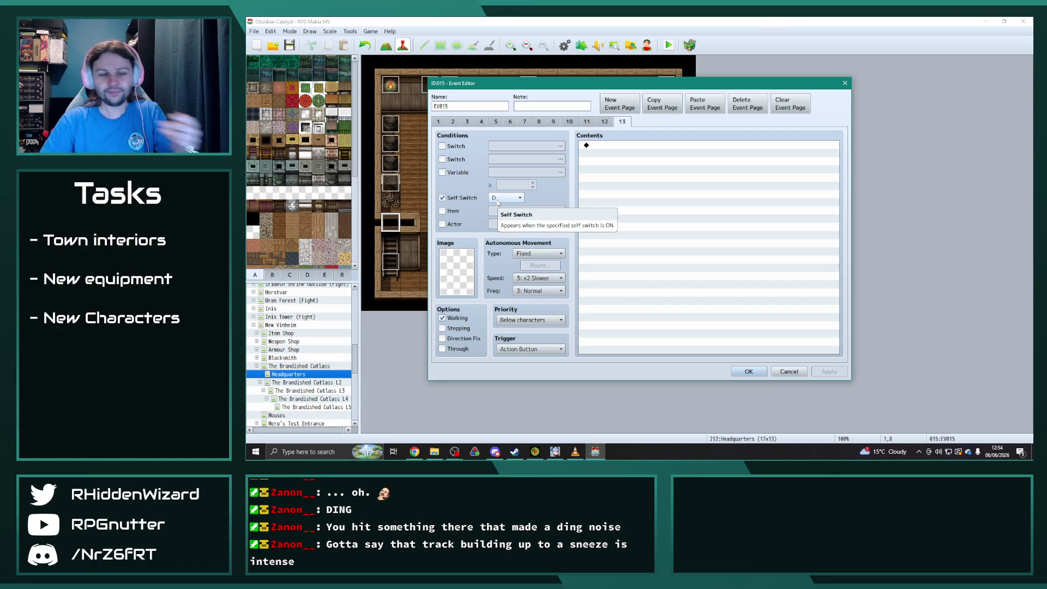
click(453, 122)
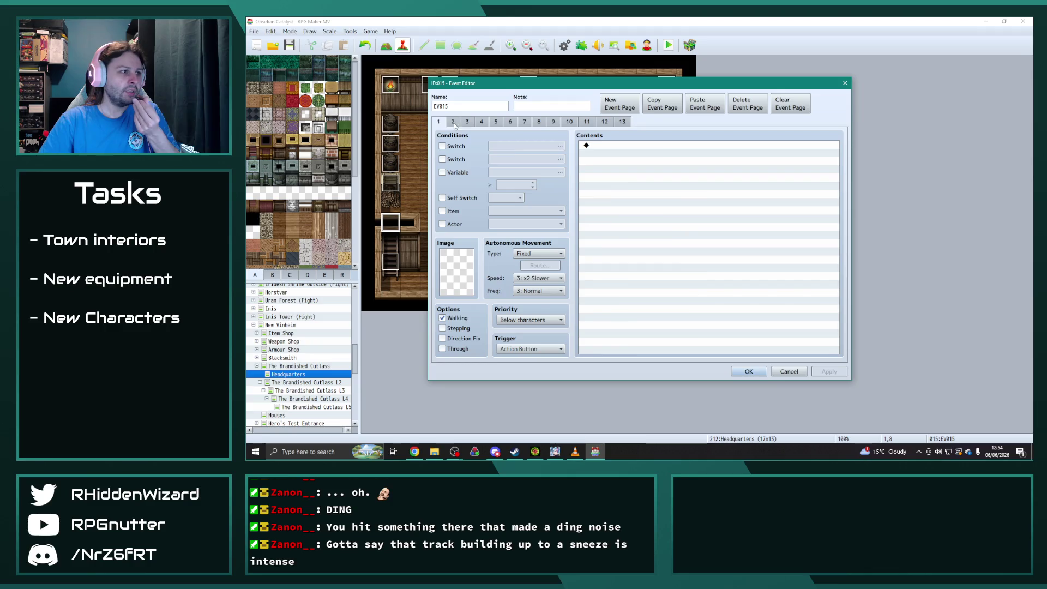
drag(837, 166, 865, 350)
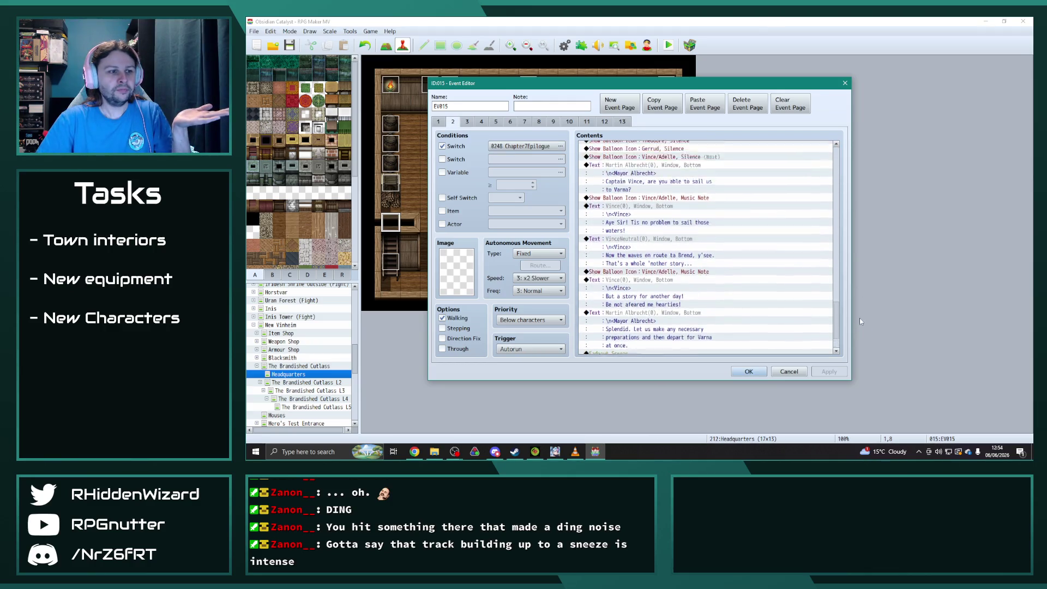
click(749, 372)
- Check the three barrel events, then open the box event EV006
double_click(389, 121)
key(Escape)
double_click(390, 143)
key(Escape)
double_click(390, 169)
key(Escape)
double_click(390, 186)
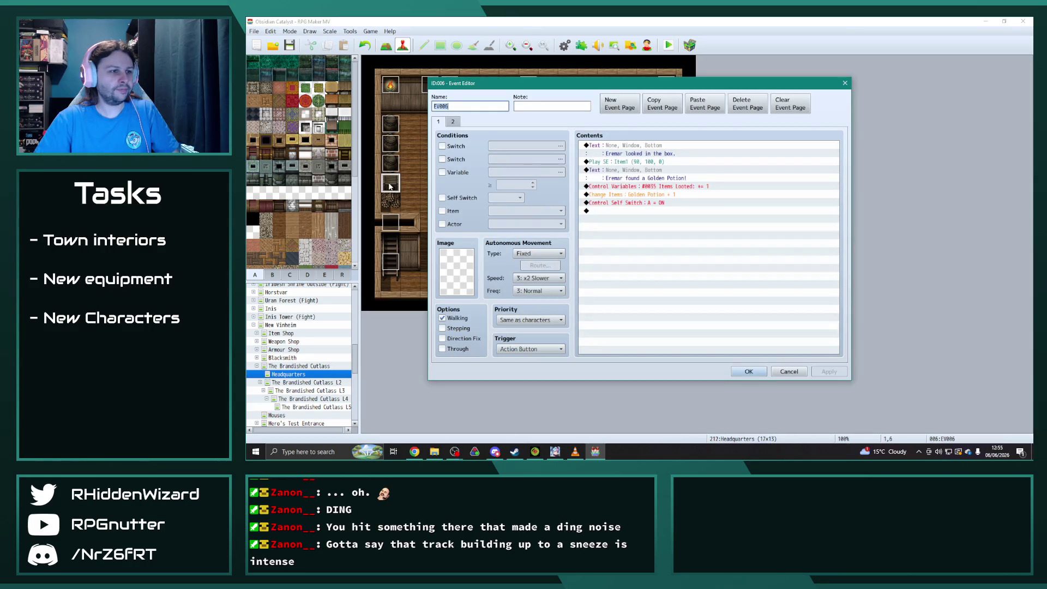
- Close box event EV006, check the browser, and reopen EV006
key(Escape)
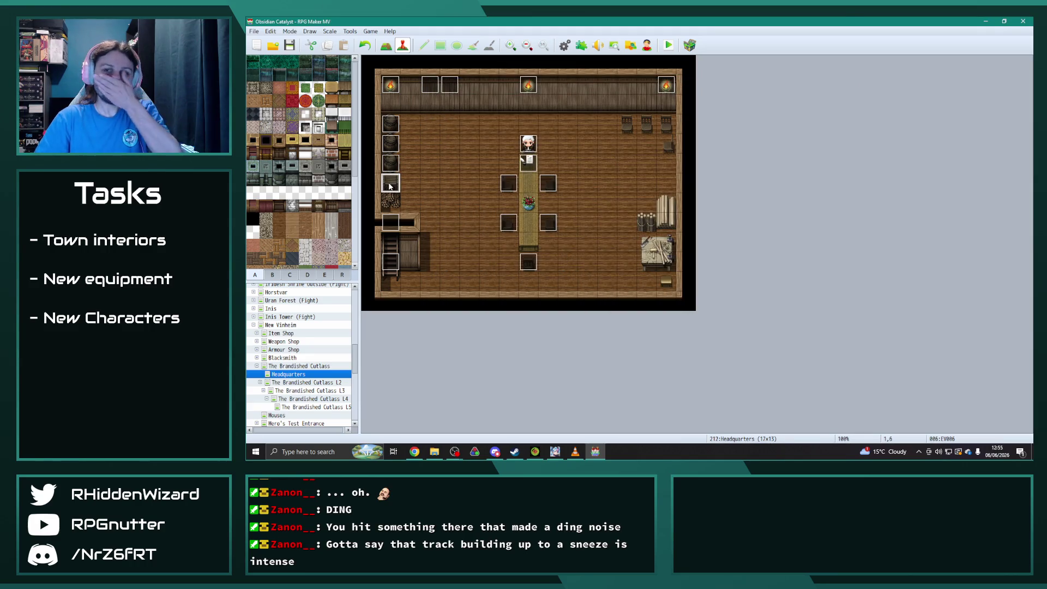
key(alt+Tab)
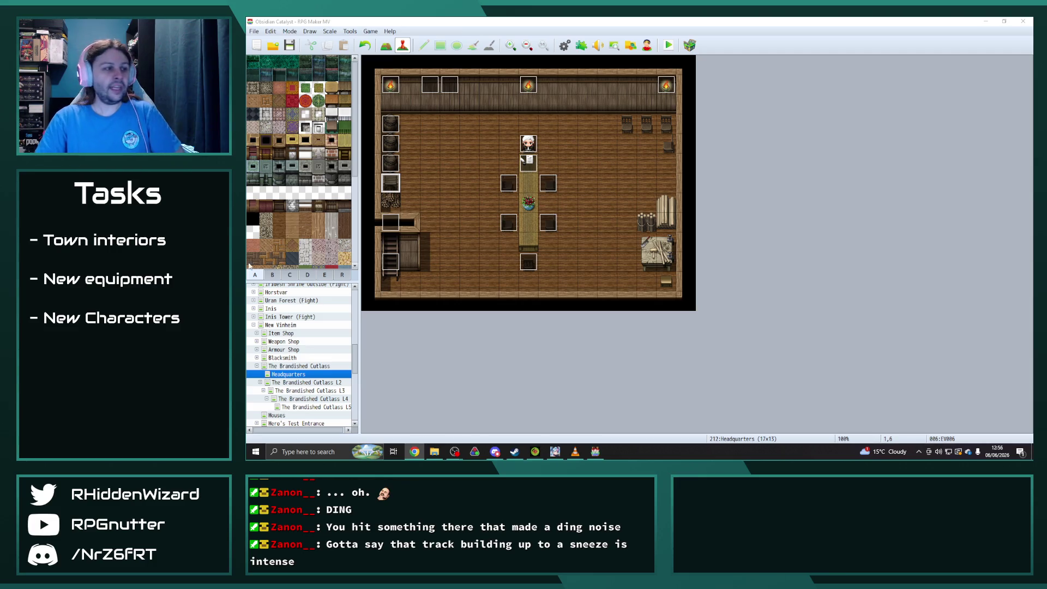
double_click(390, 183)
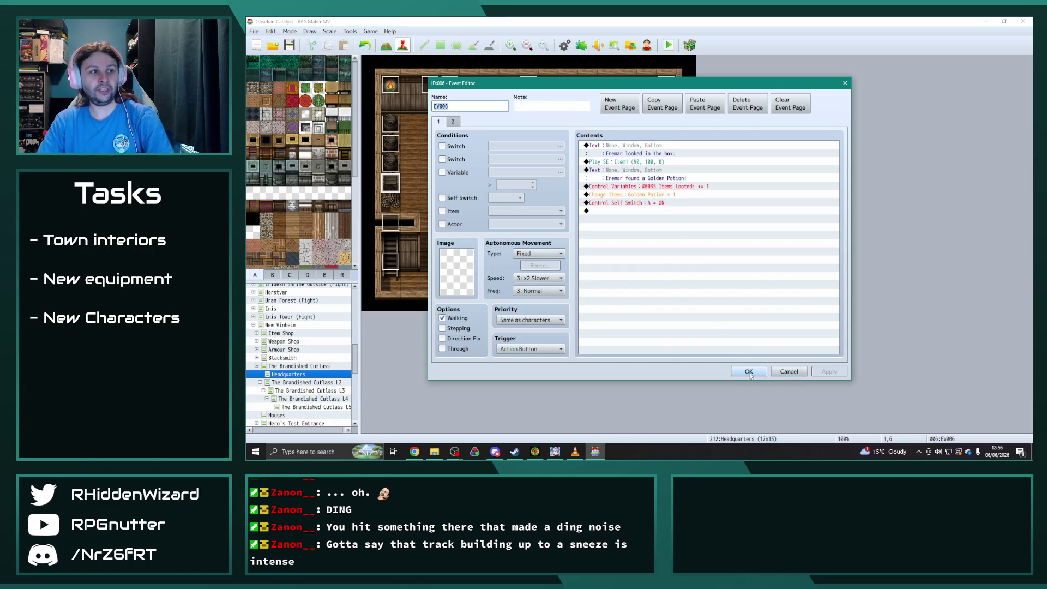
- Review EV006's pages 2 and 1, close it, and bring up the journal entries doc
click(453, 121)
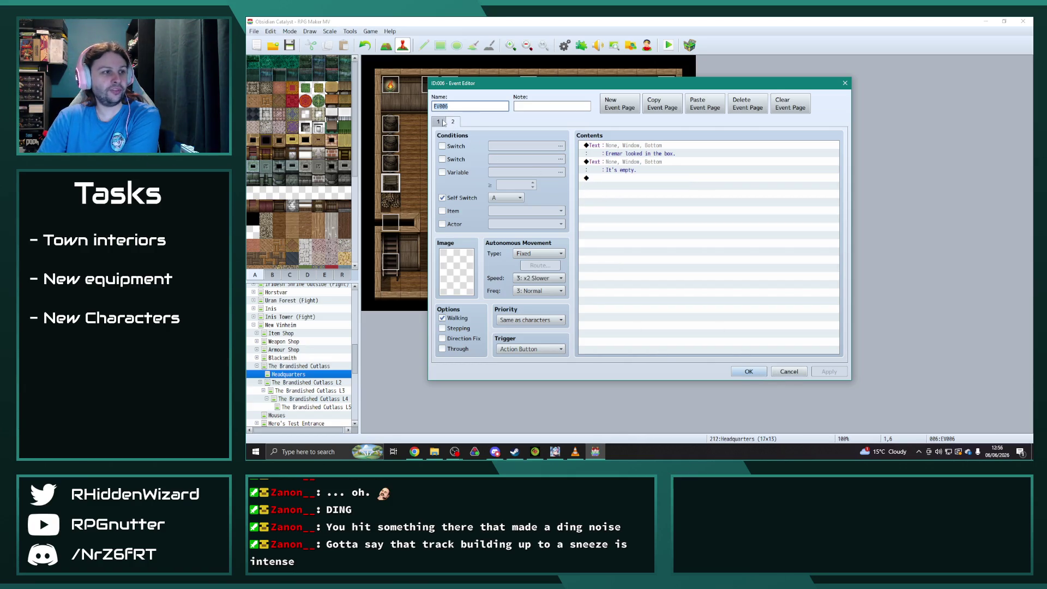
click(440, 122)
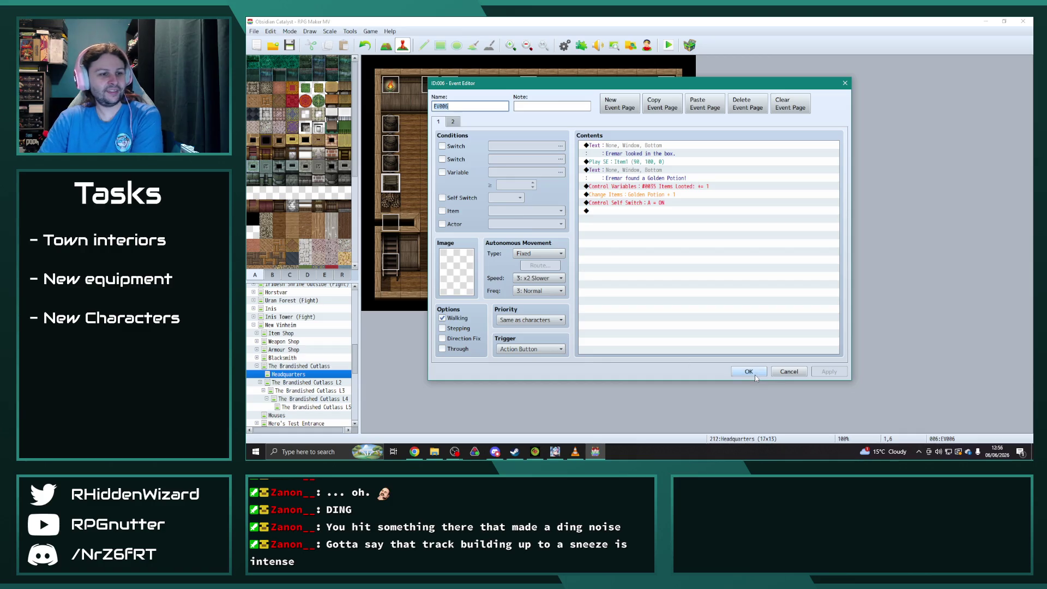
click(754, 373)
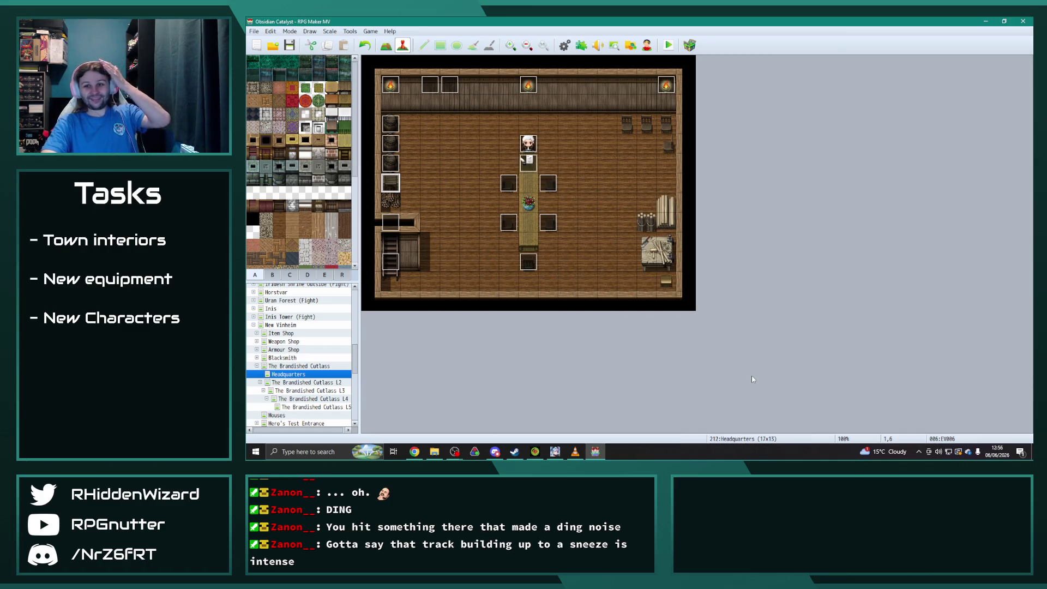
key(alt+Tab)
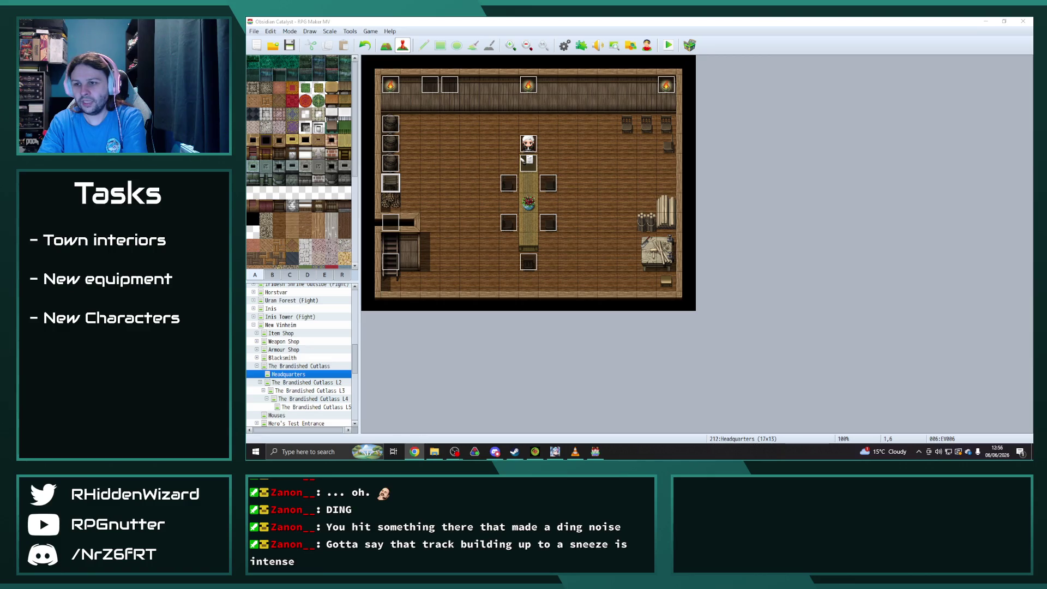
key(alt+Tab)
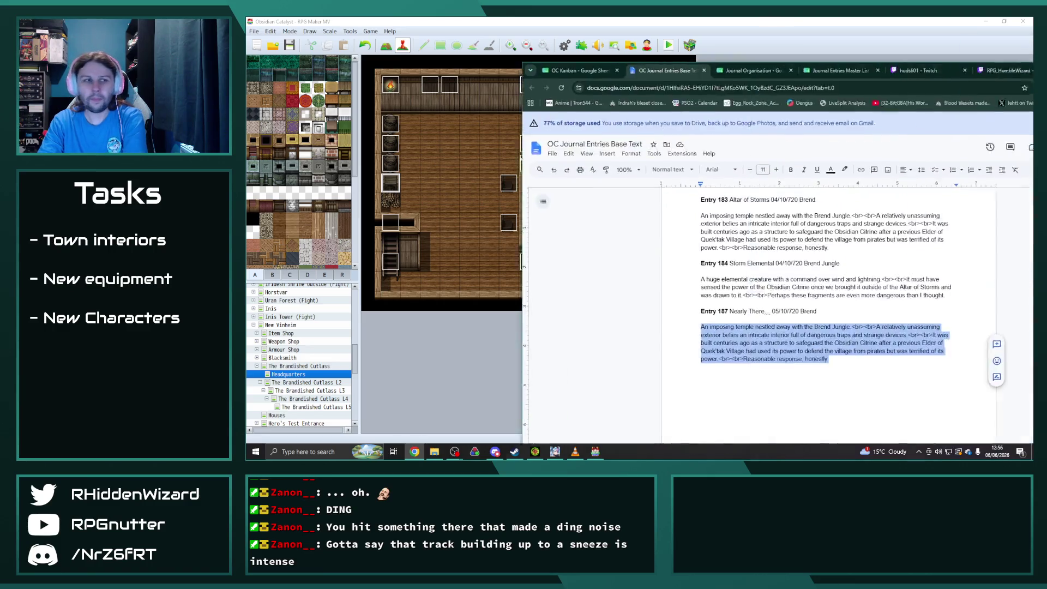
- Replace Entry 187 with 'How far we've come...' and 'Just one fragment left to find, the Obsidian Ruby!'
text(H)
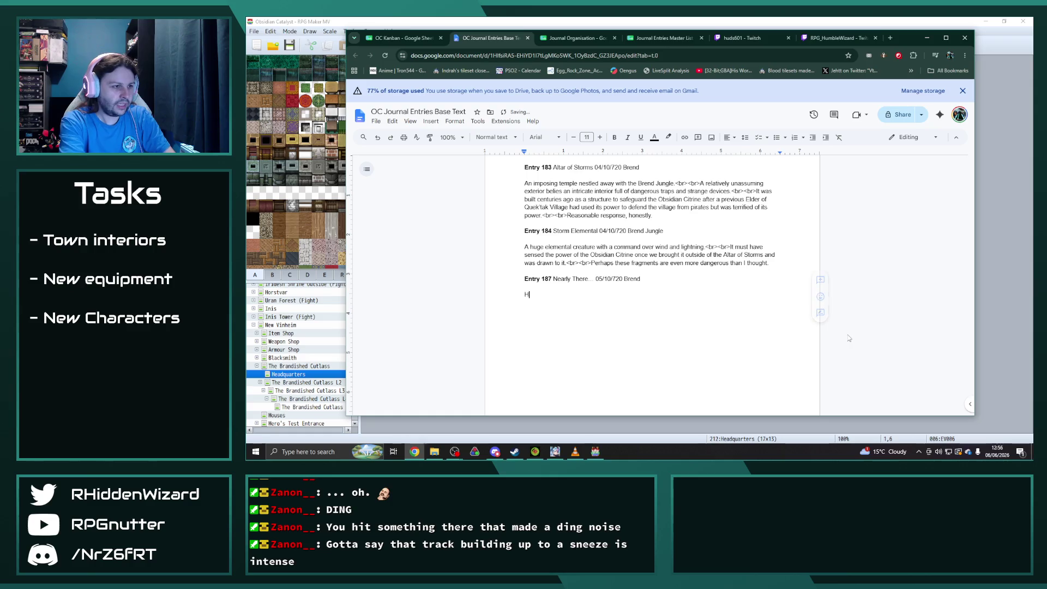
text(ow far we've come...<br><vbe)
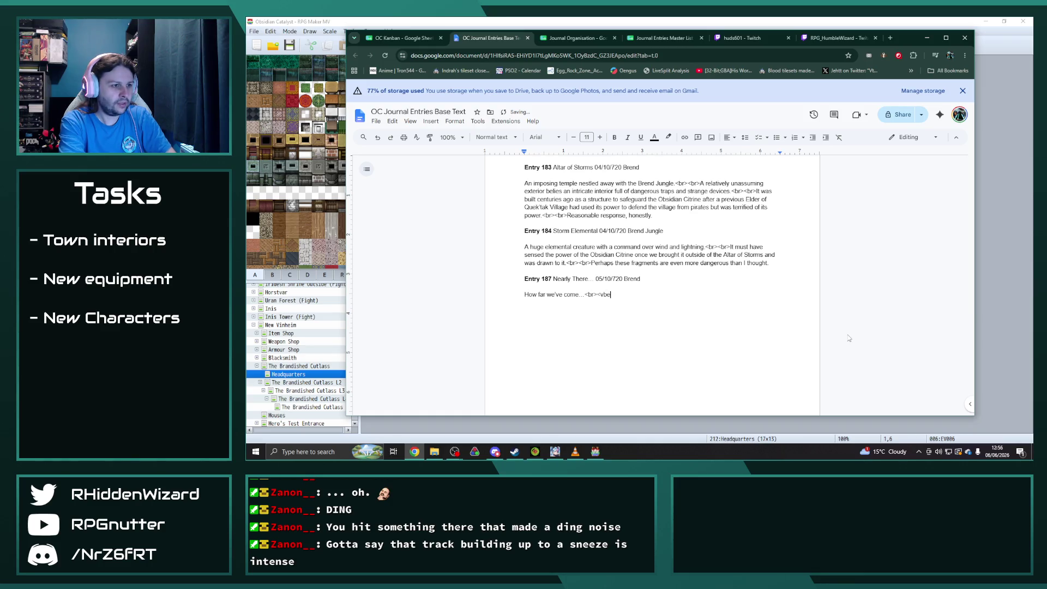
text(br)
text(Just one fragment left to find, the Obsidian Ruby.)
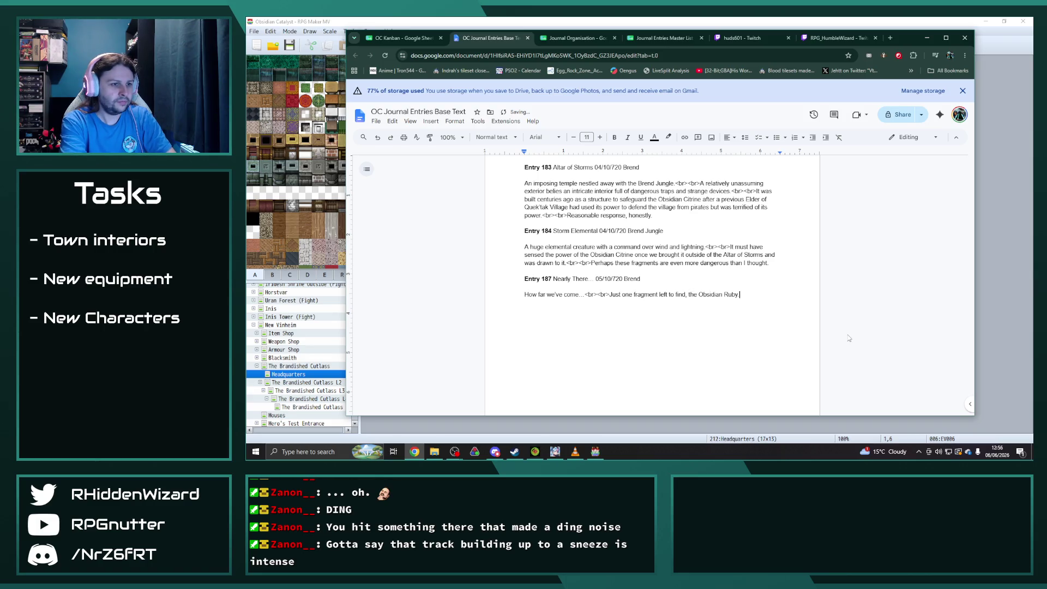
key(BackSpace)
text(!)
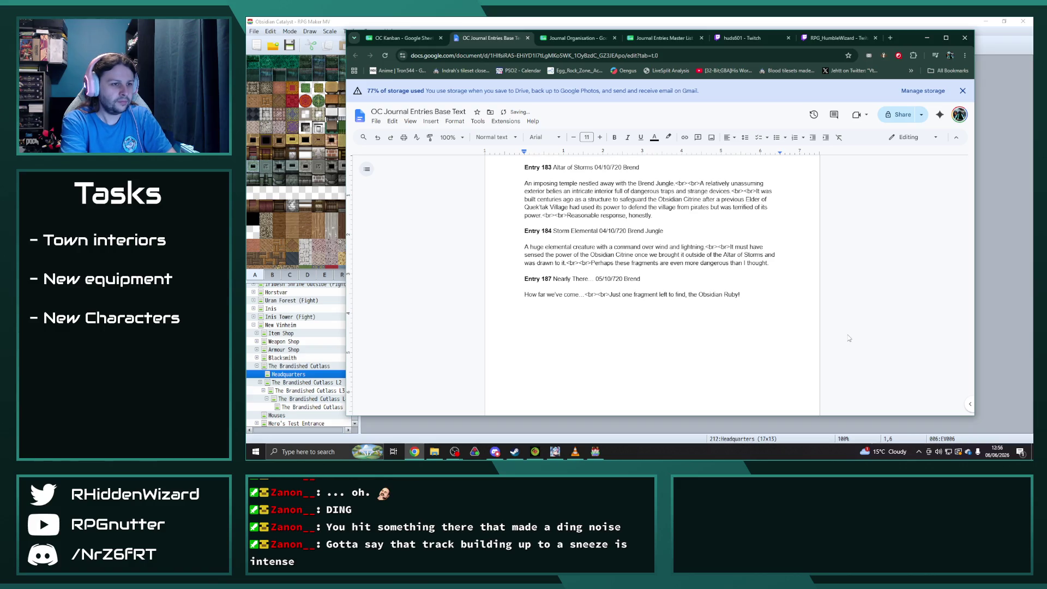